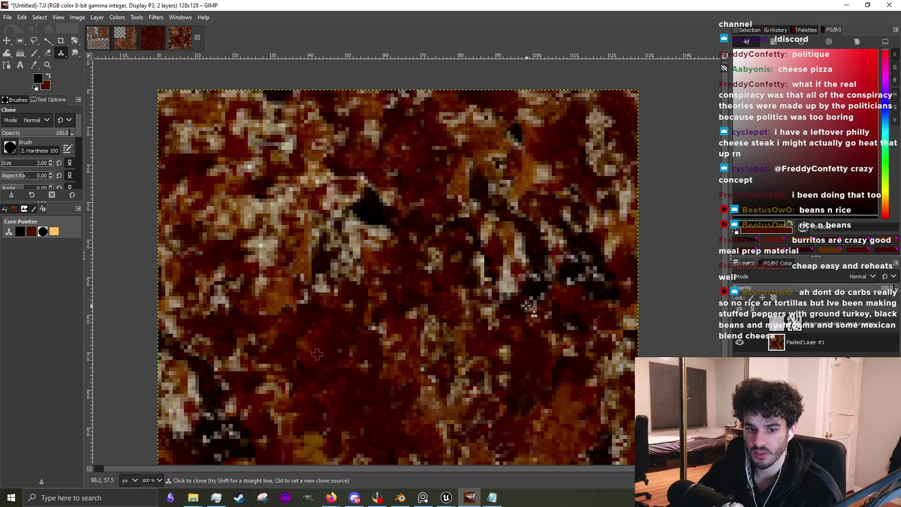
Clone darker rust texture over the bright spot on the tile.
{"action": "scroll", "coordinate": [413, 301], "scroll_direction": "down", "scroll_amount": 2}
{"action": "scroll", "coordinate": [452, 280], "scroll_direction": "up", "scroll_amount": 2}
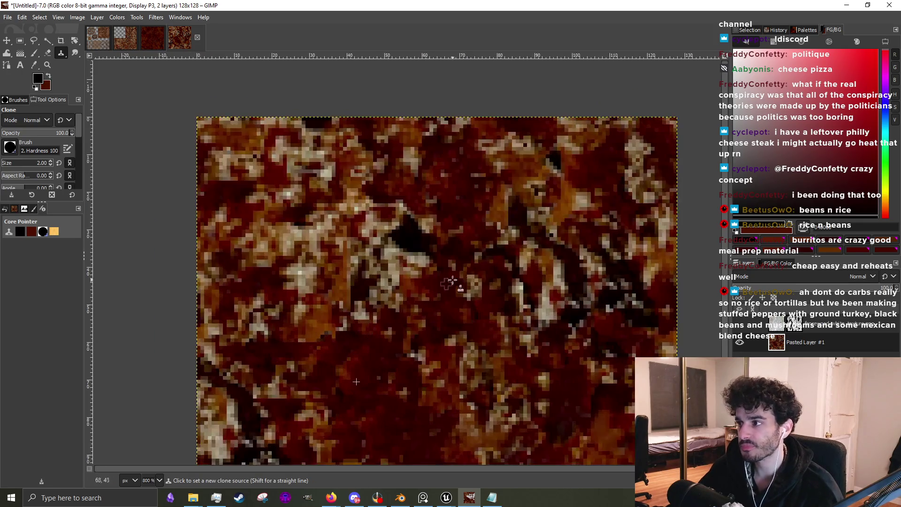
{"action": "scroll", "coordinate": [603, 175], "scroll_direction": "down", "scroll_amount": 2}
{"action": "scroll", "coordinate": [309, 319], "scroll_direction": "up", "scroll_amount": 3}
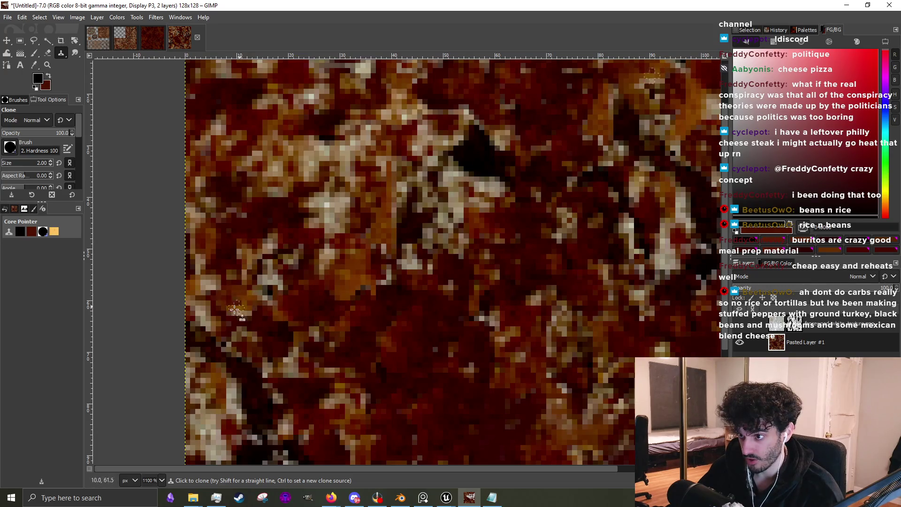
{"action": "left_click_drag", "start_coordinate": [286, 287], "coordinate": [269, 261]}
{"action": "scroll", "coordinate": [285, 304], "scroll_direction": "down", "scroll_amount": 3}
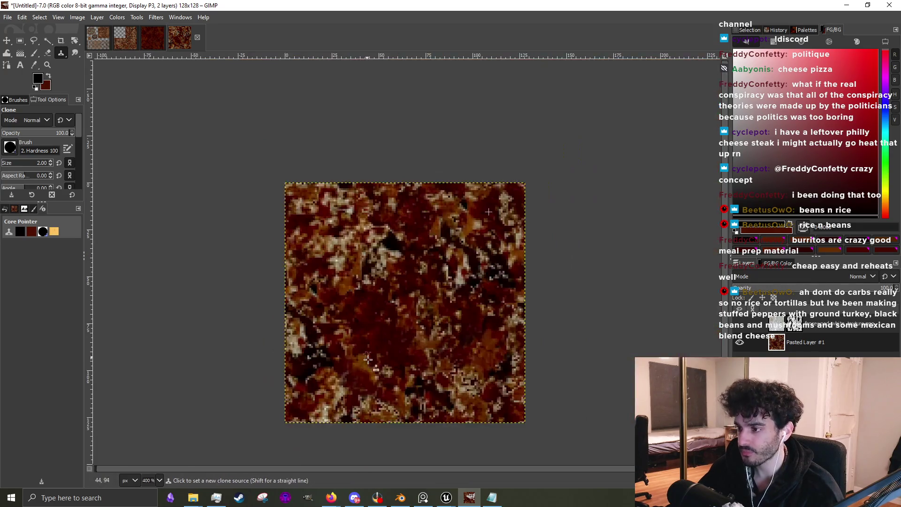
{"action": "scroll", "coordinate": [285, 304], "scroll_direction": "up", "scroll_amount": 3}
{"action": "scroll", "coordinate": [407, 381], "scroll_direction": "down", "scroll_amount": 3}
{"action": "scroll", "coordinate": [407, 381], "scroll_direction": "up", "scroll_amount": 3}
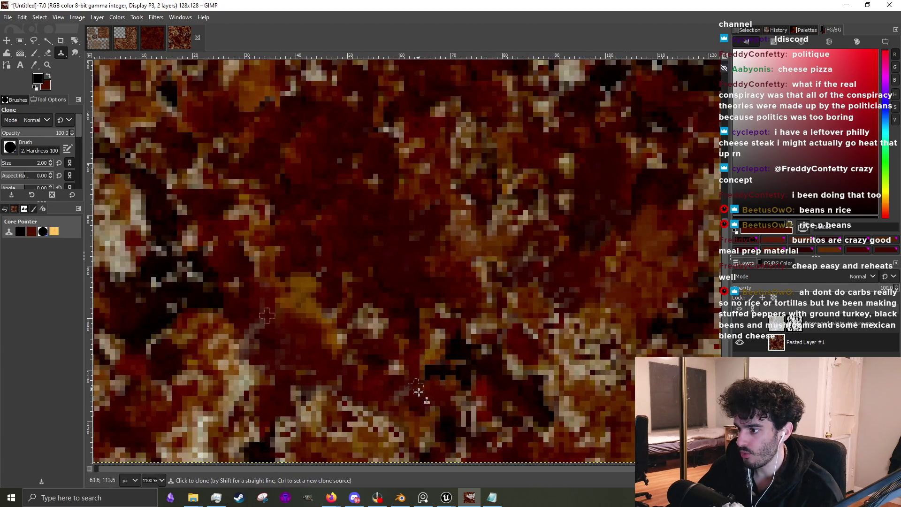
{"action": "scroll", "coordinate": [418, 389], "scroll_direction": "down", "scroll_amount": 1}
{"action": "scroll", "coordinate": [342, 296], "scroll_direction": "up", "scroll_amount": 2}
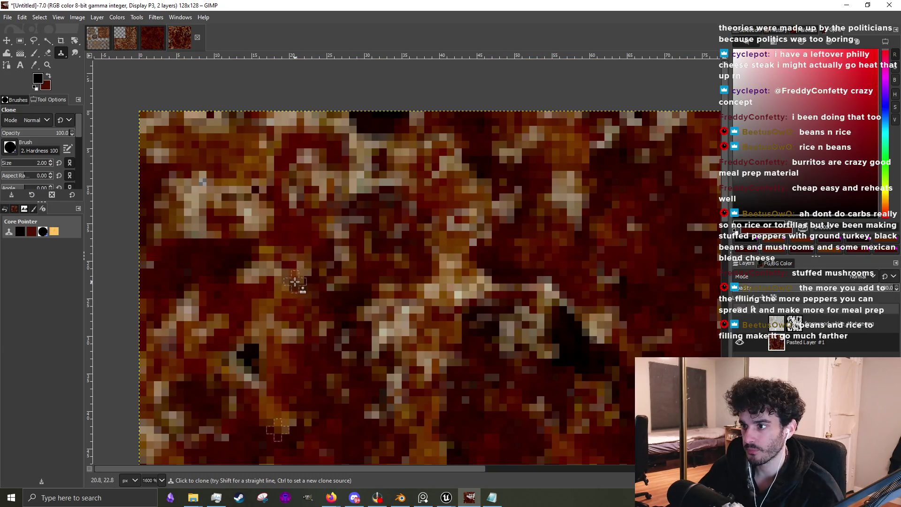
{"action": "scroll", "coordinate": [475, 286], "scroll_direction": "down", "scroll_amount": 3}
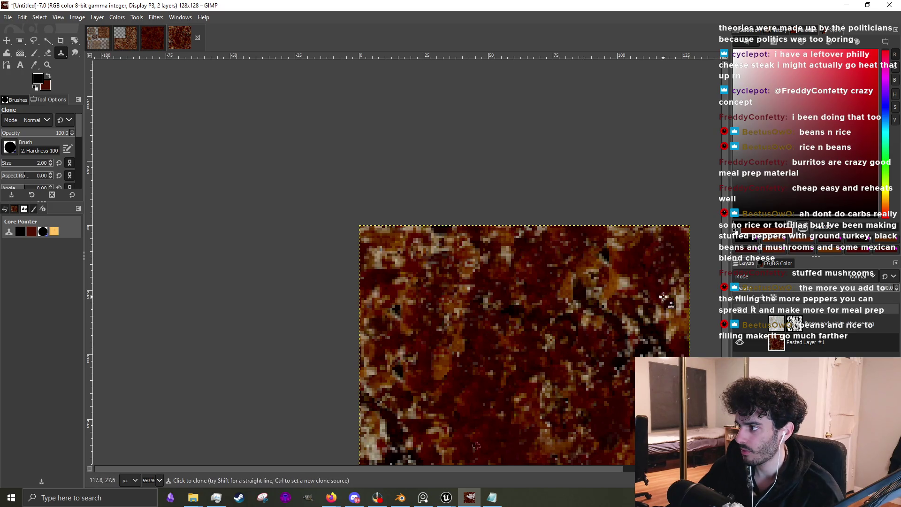
{"action": "scroll", "coordinate": [669, 305], "scroll_direction": "down", "scroll_amount": 4}
{"action": "scroll", "coordinate": [485, 310], "scroll_direction": "up", "scroll_amount": 3}
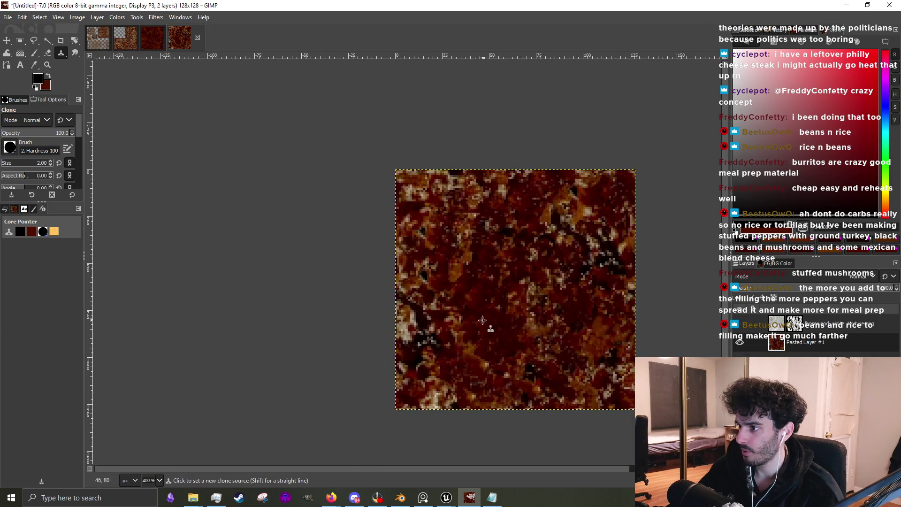
Offset the layer by 64 px horizontally and vertically with wrap-around.
{"action": "key", "text": "slash"}
{"action": "type", "text": "offset"}
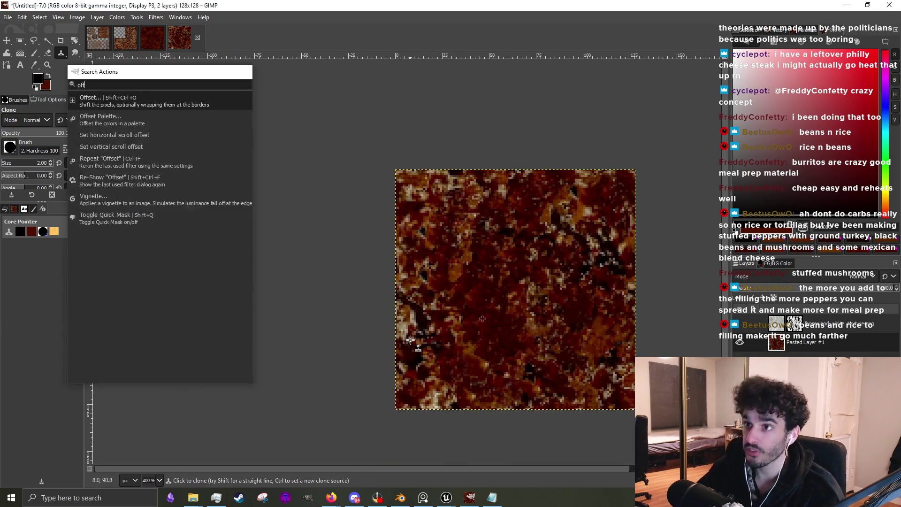
{"action": "key", "text": "Return"}
{"action": "left_click", "coordinate": [605, 203]}
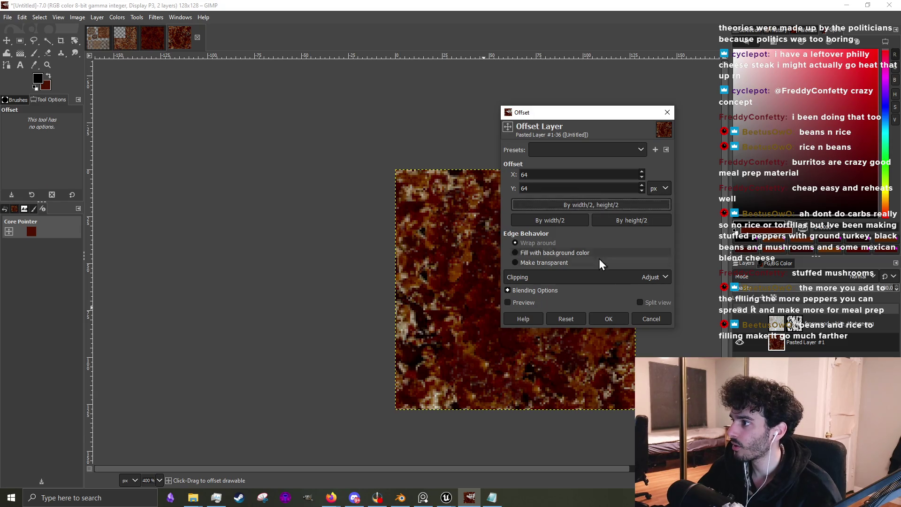
{"action": "left_click", "coordinate": [600, 317]}
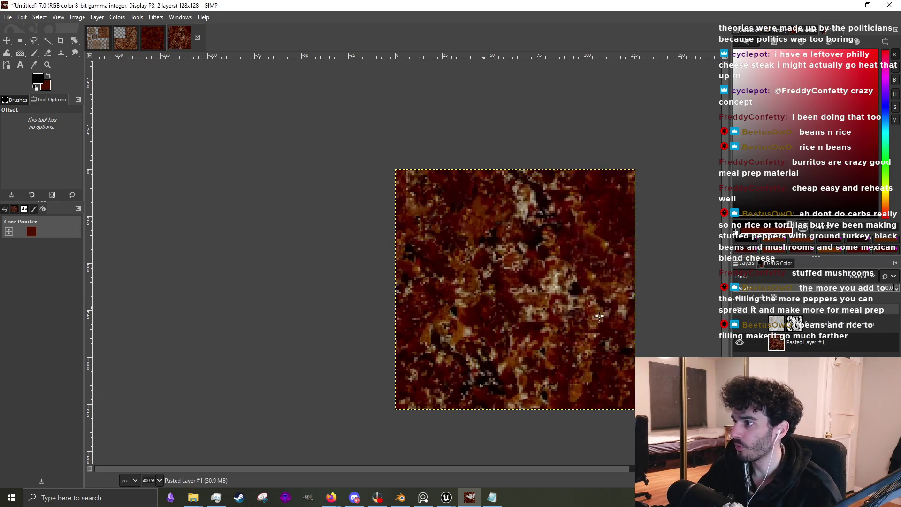
{"action": "left_click", "coordinate": [60, 52]}
Set a clone source and paint three cloned strokes along the central seams at 800% zoom.
{"action": "scroll", "coordinate": [410, 312], "scroll_direction": "down", "scroll_amount": 1, "text": "ctrl"}
{"action": "scroll", "coordinate": [492, 294], "scroll_direction": "up", "scroll_amount": 1, "text": "ctrl"}
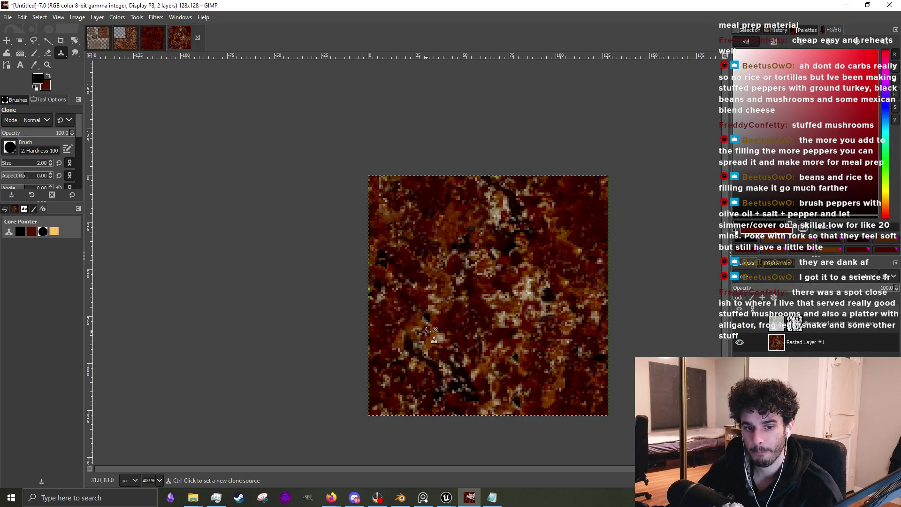
{"action": "scroll", "coordinate": [361, 249], "scroll_direction": "up", "scroll_amount": 2}
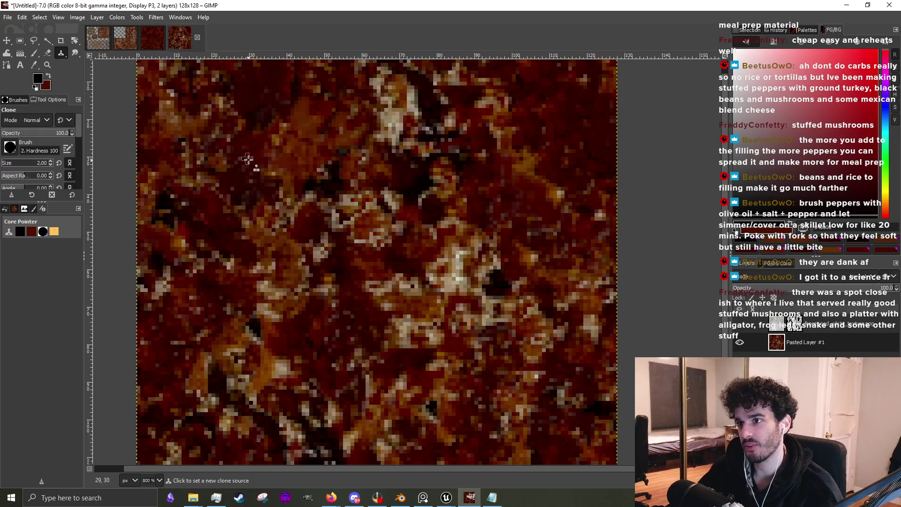
{"action": "left_click", "coordinate": [259, 151], "text": "ctrl"}
{"action": "mouse_move", "coordinate": [369, 290]}
{"action": "left_mouse_down"}
{"action": "mouse_move", "coordinate": [426, 290]}
{"action": "mouse_move", "coordinate": [464, 277]}
{"action": "mouse_move", "coordinate": [457, 247]}
{"action": "mouse_move", "coordinate": [426, 319]}
{"action": "mouse_move", "coordinate": [404, 342]}
{"action": "mouse_move", "coordinate": [315, 301]}
{"action": "mouse_move", "coordinate": [267, 305]}
{"action": "mouse_move", "coordinate": [339, 333]}
{"action": "left_mouse_up"}
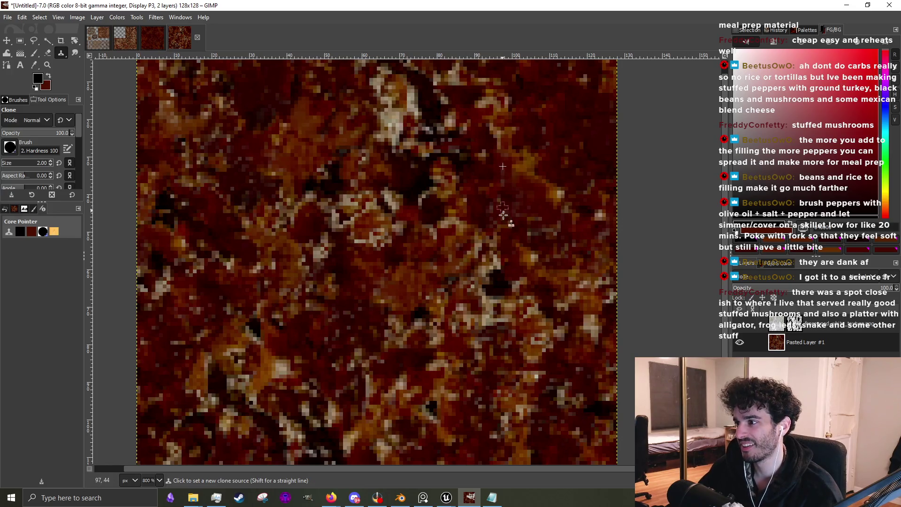
{"action": "mouse_move", "coordinate": [495, 301]}
{"action": "left_mouse_down"}
{"action": "mouse_move", "coordinate": [484, 316]}
{"action": "mouse_move", "coordinate": [470, 306]}
{"action": "mouse_move", "coordinate": [499, 315]}
{"action": "mouse_move", "coordinate": [464, 286]}
{"action": "mouse_move", "coordinate": [476, 282]}
{"action": "left_mouse_up"}
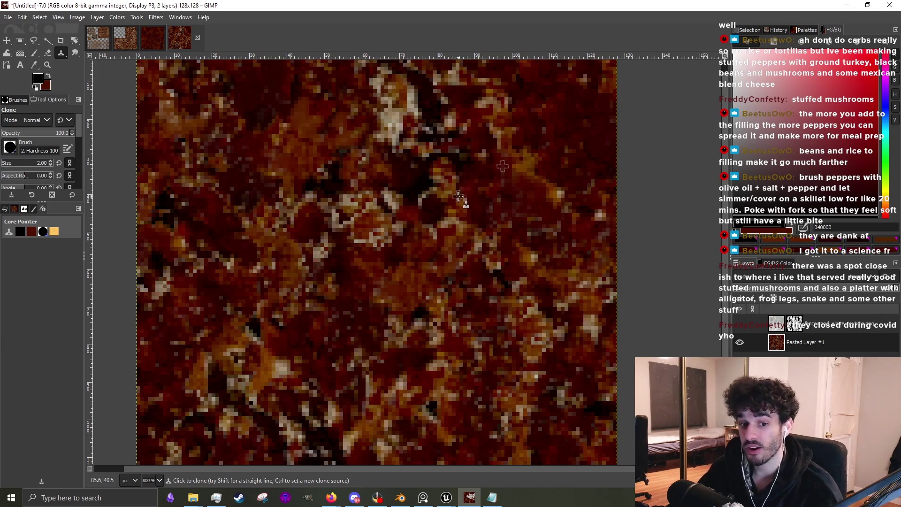
{"action": "scroll", "coordinate": [461, 198], "scroll_direction": "down", "scroll_amount": 3}
{"action": "scroll", "coordinate": [447, 298], "scroll_direction": "up", "scroll_amount": 5}
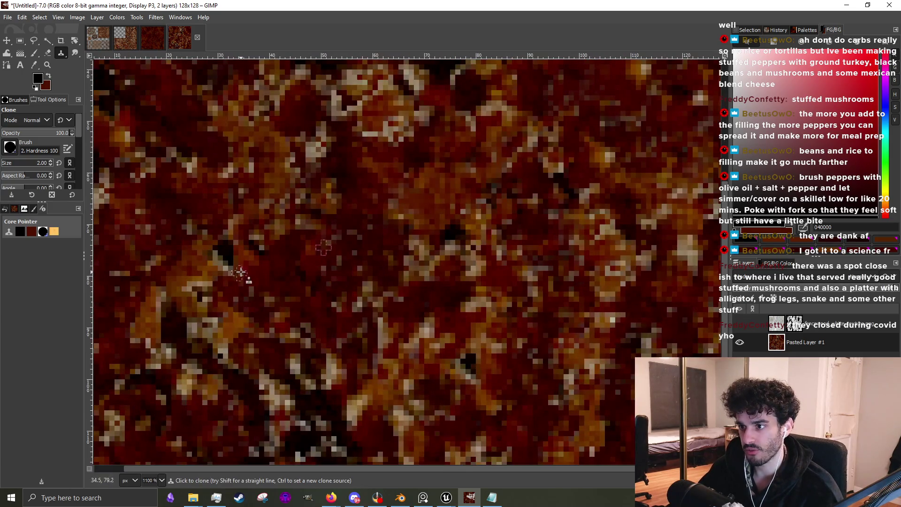
{"action": "scroll", "coordinate": [325, 291], "scroll_direction": "down", "scroll_amount": 3}
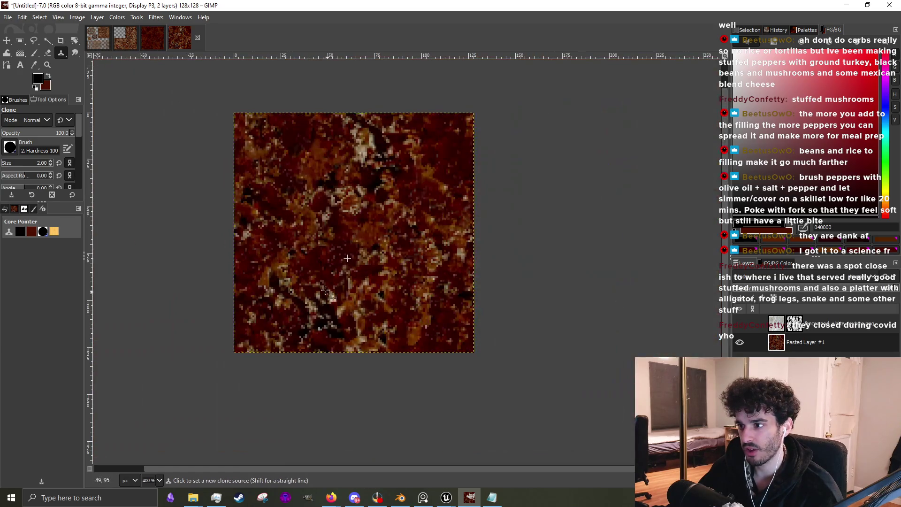
{"action": "scroll", "coordinate": [294, 160], "scroll_direction": "up", "scroll_amount": 2}
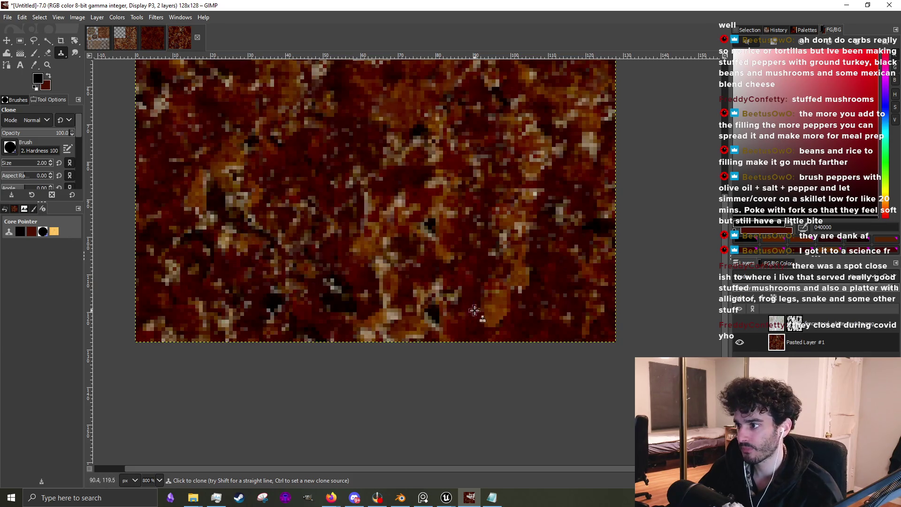
{"action": "mouse_move", "coordinate": [475, 310]}
{"action": "left_mouse_down"}
{"action": "mouse_move", "coordinate": [438, 294]}
{"action": "mouse_move", "coordinate": [376, 310]}
{"action": "mouse_move", "coordinate": [378, 320]}
{"action": "mouse_move", "coordinate": [378, 275]}
{"action": "mouse_move", "coordinate": [407, 210]}
{"action": "mouse_move", "coordinate": [390, 214]}
{"action": "left_mouse_up"}
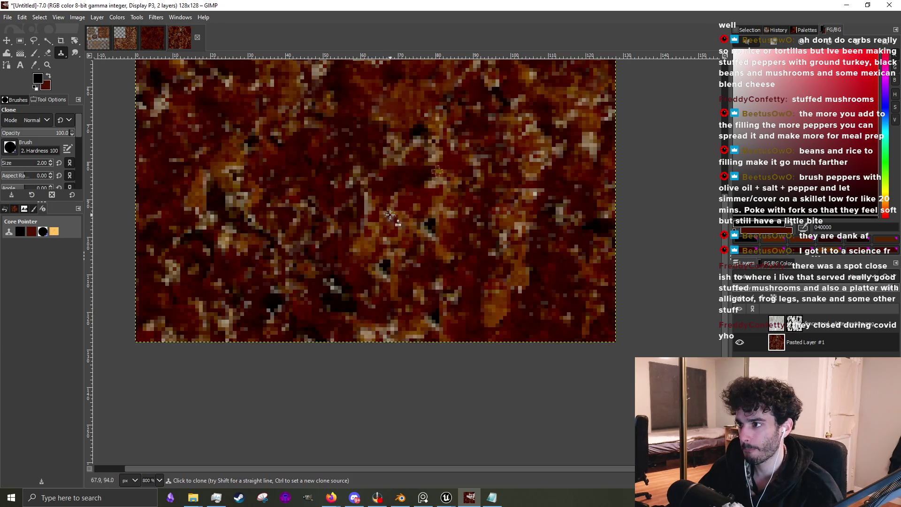
Zoom to 1600% and clone darker pixels over the light patch, then check the whole tile.
{"action": "key", "text": "2"}
{"action": "key", "text": "4"}
{"action": "key", "text": "3"}
{"action": "key", "text": "5"}
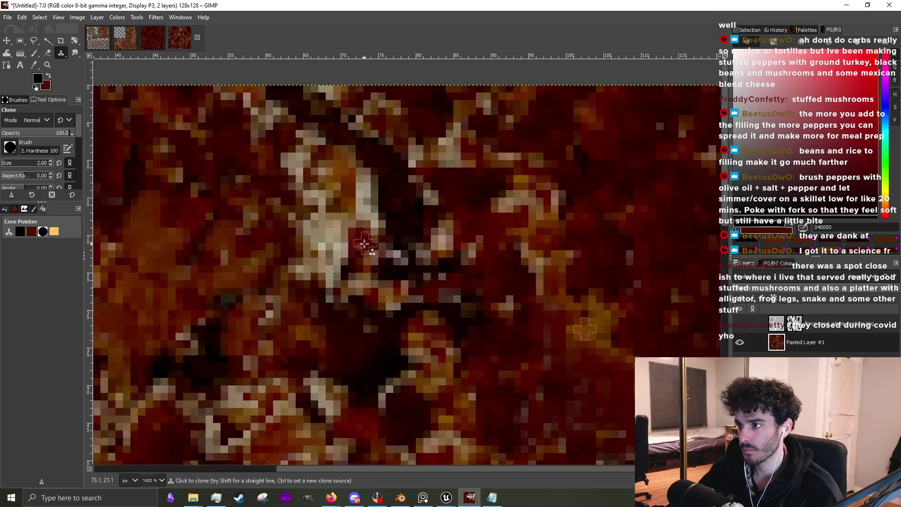
{"action": "mouse_move", "coordinate": [364, 244]}
{"action": "left_mouse_down"}
{"action": "mouse_move", "coordinate": [345, 272]}
{"action": "mouse_move", "coordinate": [348, 230]}
{"action": "mouse_move", "coordinate": [281, 249]}
{"action": "mouse_move", "coordinate": [361, 206]}
{"action": "mouse_move", "coordinate": [305, 171]}
{"action": "mouse_move", "coordinate": [282, 141]}
{"action": "mouse_move", "coordinate": [303, 184]}
{"action": "left_mouse_up"}
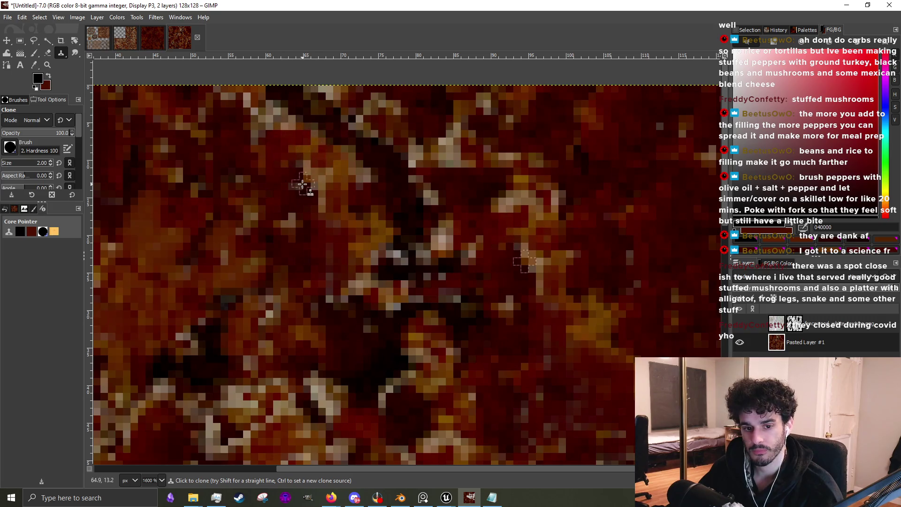
{"action": "key", "text": "minus"}
{"action": "key", "text": "minus"}
{"action": "key", "text": "minus"}
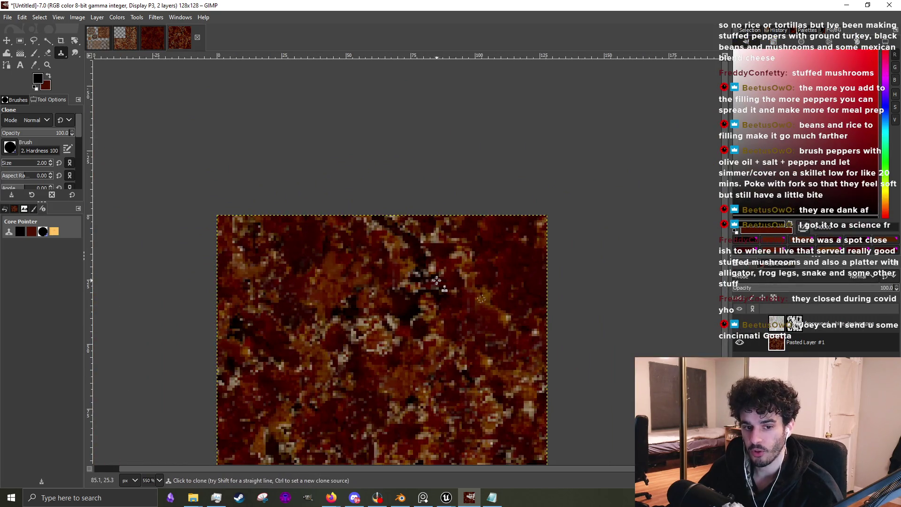
{"action": "key", "text": "plus"}
{"action": "key", "text": "plus"}
{"action": "key", "text": "plus"}
{"action": "key", "text": "minus"}
{"action": "key", "text": "minus"}
{"action": "key", "text": "minus"}
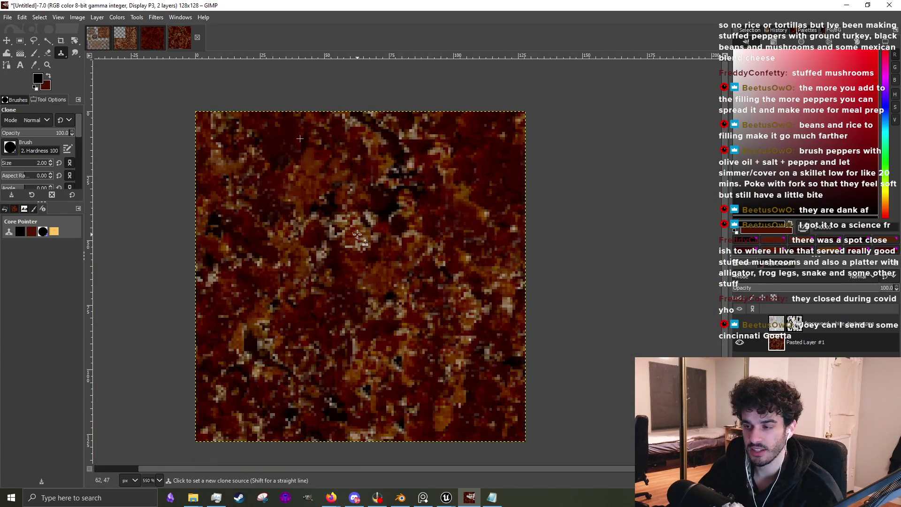
{"action": "key", "text": "plus"}
{"action": "key", "text": "plus"}
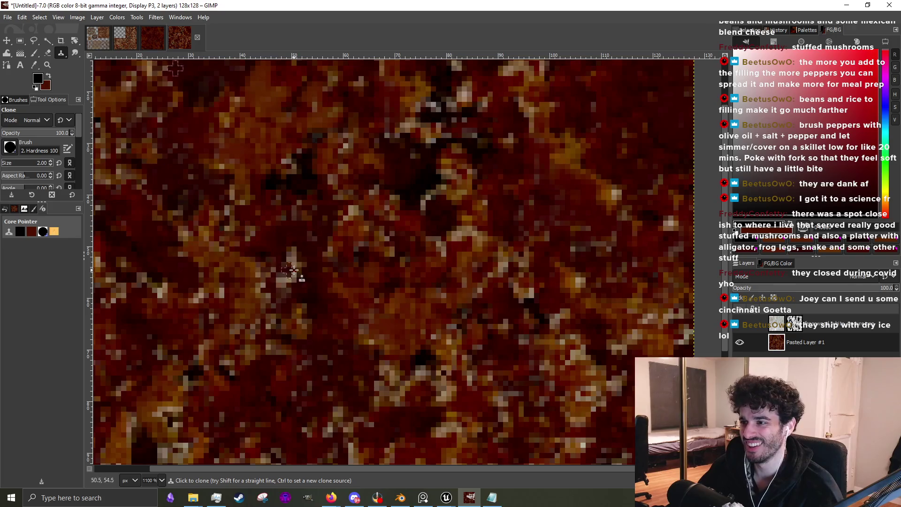
Pick two new clone sources and paint over the seam spots near the top edge.
{"action": "scroll", "coordinate": [417, 337], "scroll_direction": "down", "scroll_amount": 3}
{"action": "scroll", "coordinate": [494, 260], "scroll_direction": "up", "scroll_amount": 3}
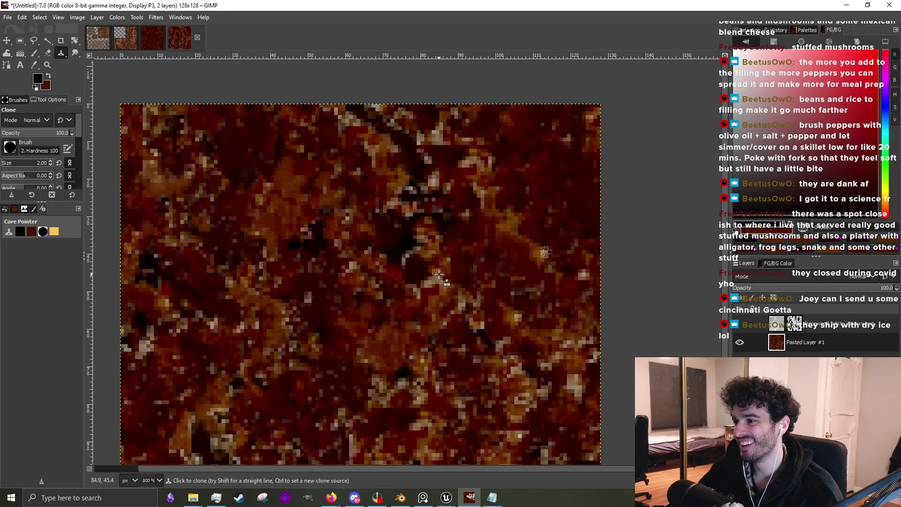
{"action": "left_click", "coordinate": [576, 195], "text": "ctrl"}
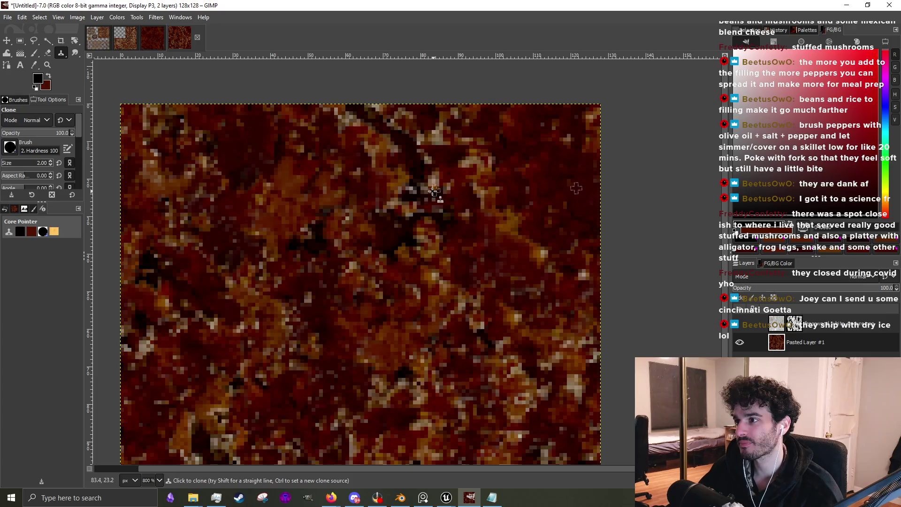
{"action": "mouse_move", "coordinate": [434, 190]}
{"action": "left_mouse_down"}
{"action": "mouse_move", "coordinate": [407, 139]}
{"action": "mouse_move", "coordinate": [428, 141]}
{"action": "left_mouse_up"}
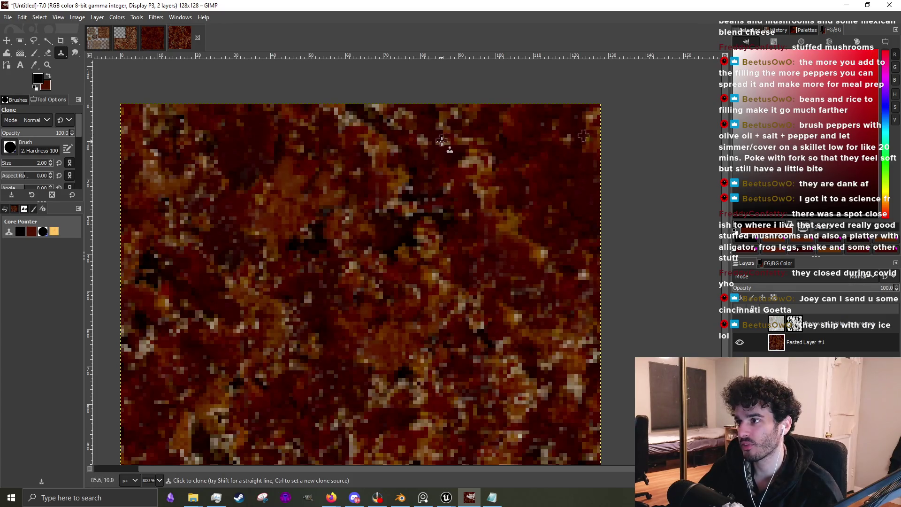
{"action": "left_click", "coordinate": [274, 162], "text": "ctrl"}
{"action": "left_click_drag", "start_coordinate": [354, 125], "coordinate": [329, 114]}
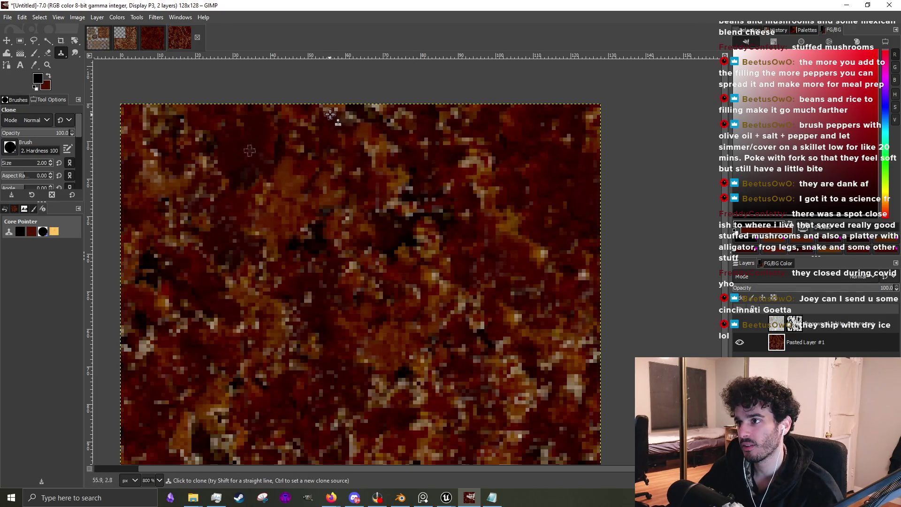
{"action": "scroll", "coordinate": [369, 143], "scroll_direction": "down", "scroll_amount": 2}
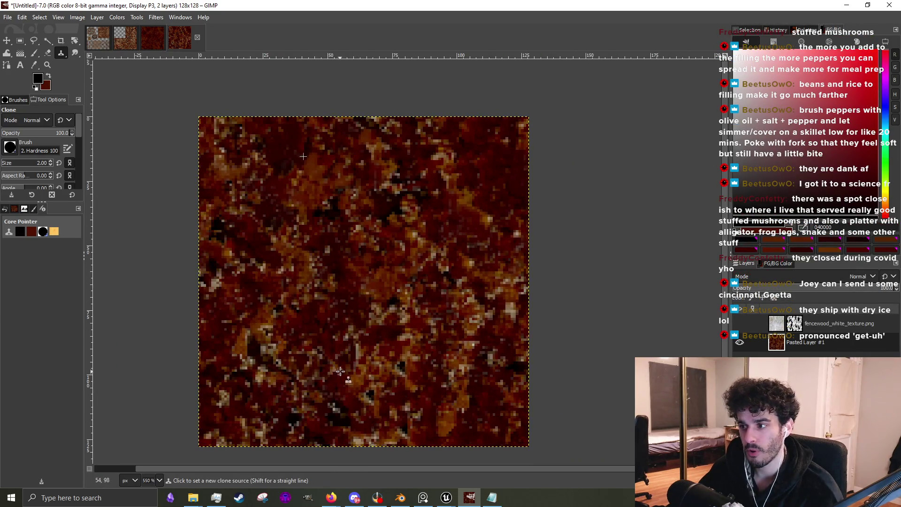
Clone texture over two more seam spots, setting a fresh source for the second.
{"action": "scroll", "coordinate": [354, 281], "scroll_direction": "up", "scroll_amount": 2}
{"action": "mouse_move", "coordinate": [182, 322]}
{"action": "left_mouse_down"}
{"action": "mouse_move", "coordinate": [148, 324]}
{"action": "mouse_move", "coordinate": [144, 356]}
{"action": "mouse_move", "coordinate": [136, 352]}
{"action": "mouse_move", "coordinate": [152, 342]}
{"action": "left_mouse_up"}
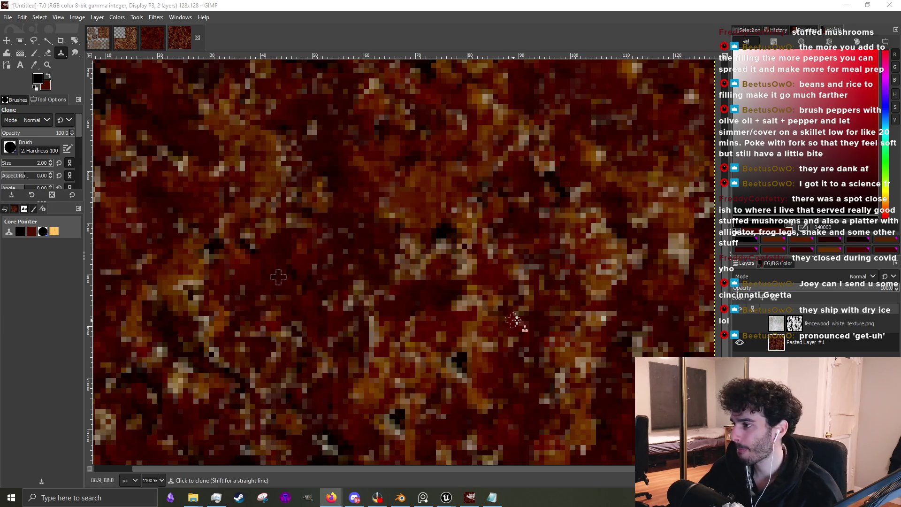
{"action": "scroll", "coordinate": [417, 257], "scroll_direction": "down", "scroll_amount": 2}
{"action": "scroll", "coordinate": [390, 281], "scroll_direction": "up", "scroll_amount": 2}
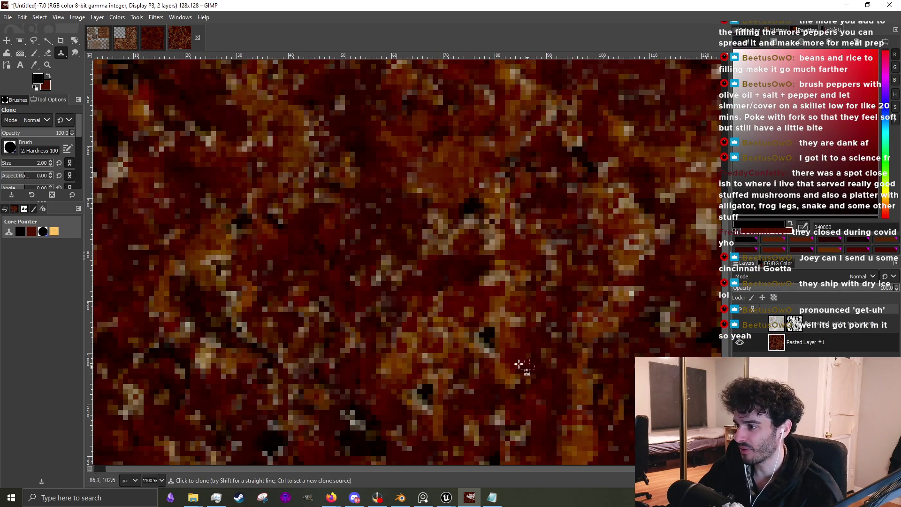
{"action": "left_click", "coordinate": [192, 417], "text": "ctrl"}
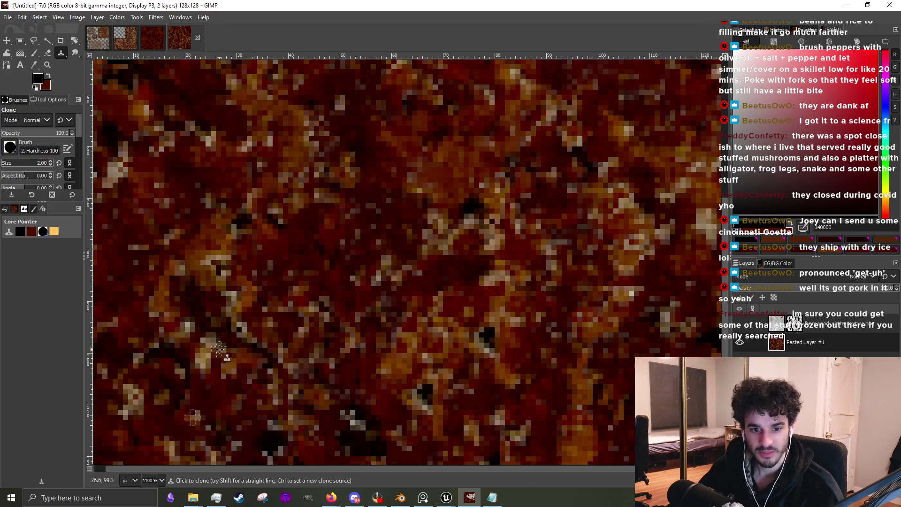
{"action": "left_click", "coordinate": [246, 324]}
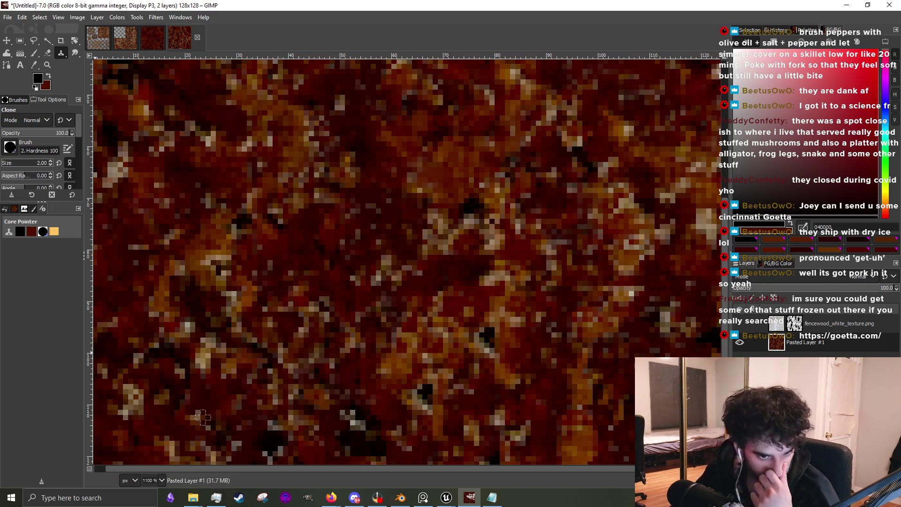
{"action": "key", "text": "alt+Tab"}
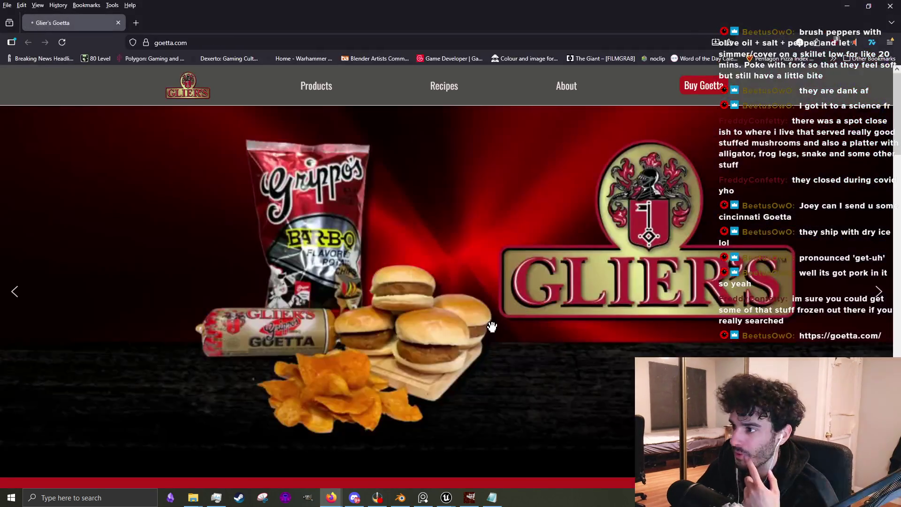
Scroll through goetta.com and open the Simply Sliced product page.
{"action": "scroll", "coordinate": [478, 328], "scroll_direction": "down", "scroll_amount": 6}
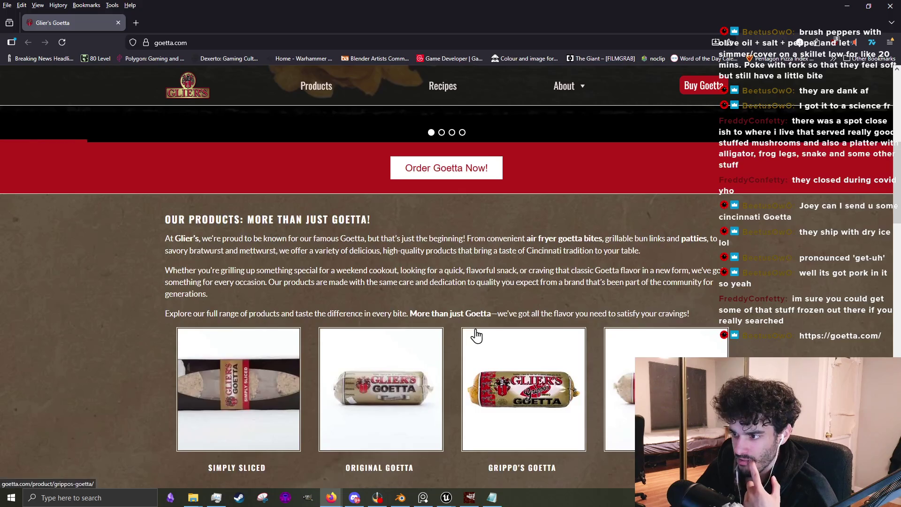
{"action": "scroll", "coordinate": [413, 306], "scroll_direction": "up", "scroll_amount": 3}
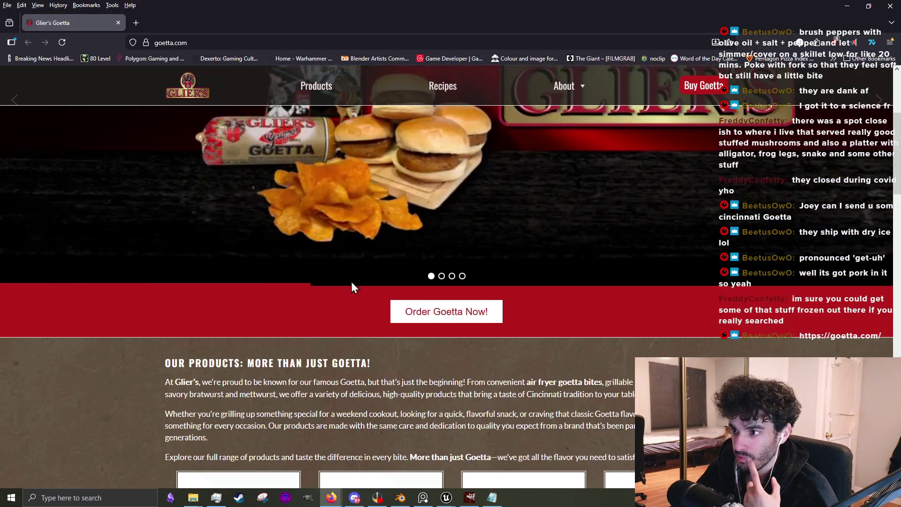
{"action": "scroll", "coordinate": [351, 296], "scroll_direction": "down", "scroll_amount": 7}
{"action": "scroll", "coordinate": [352, 297], "scroll_direction": "down", "scroll_amount": 5}
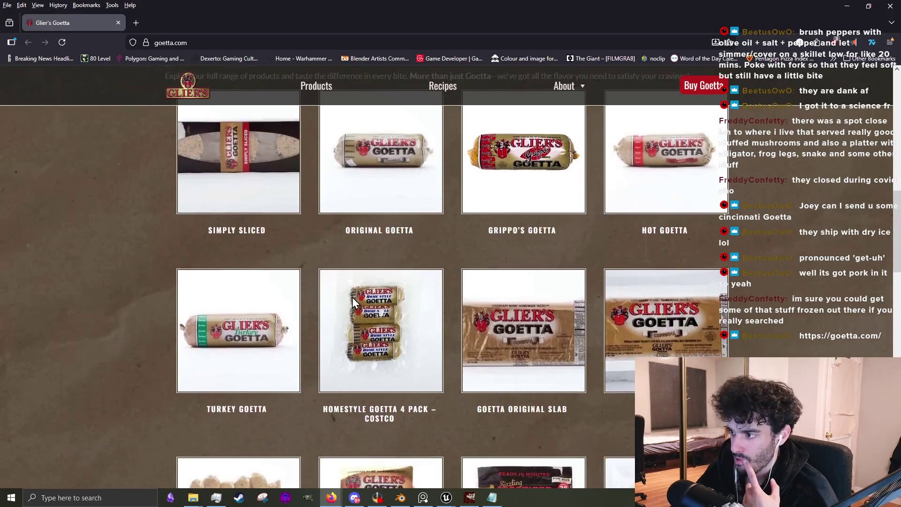
{"action": "scroll", "coordinate": [353, 297], "scroll_direction": "down", "scroll_amount": 2}
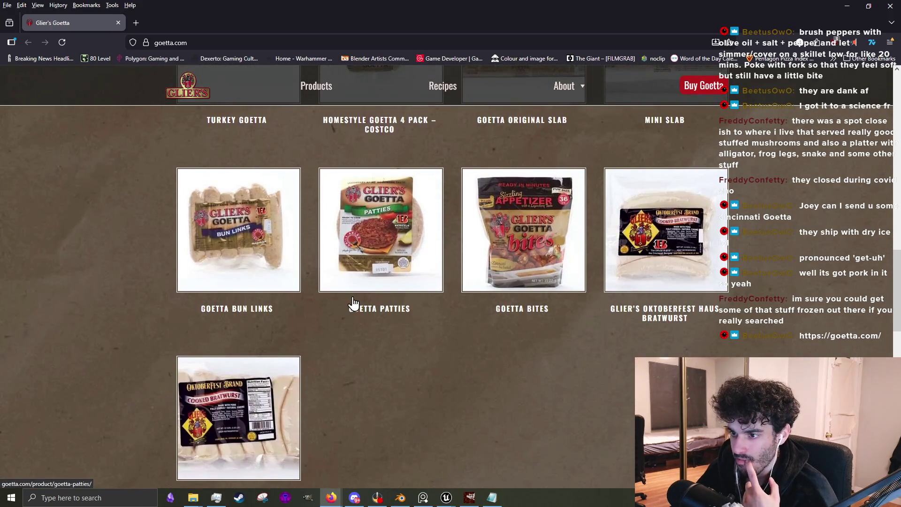
{"action": "scroll", "coordinate": [355, 302], "scroll_direction": "up", "scroll_amount": 8}
{"action": "left_click", "coordinate": [264, 278]}
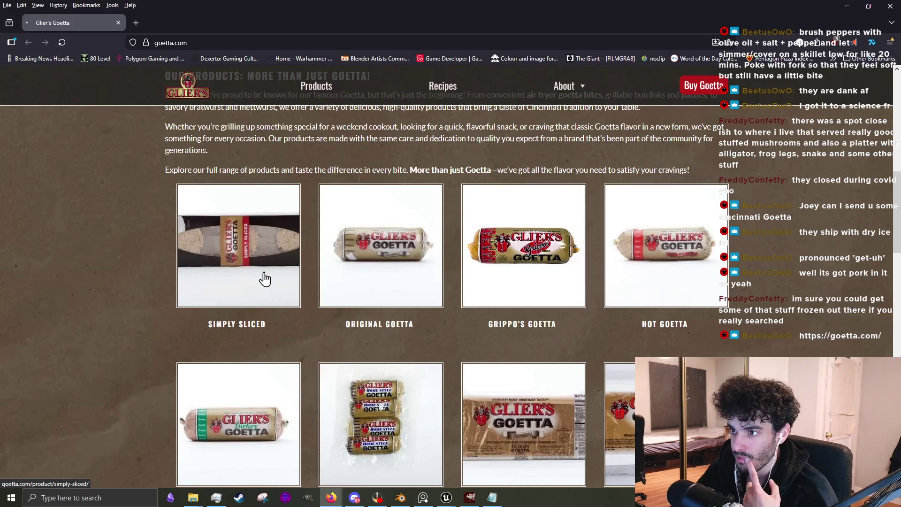
View the Turkey Goetta page, then go back to the products overview.
{"action": "scroll", "coordinate": [268, 278], "scroll_direction": "down", "scroll_amount": 5}
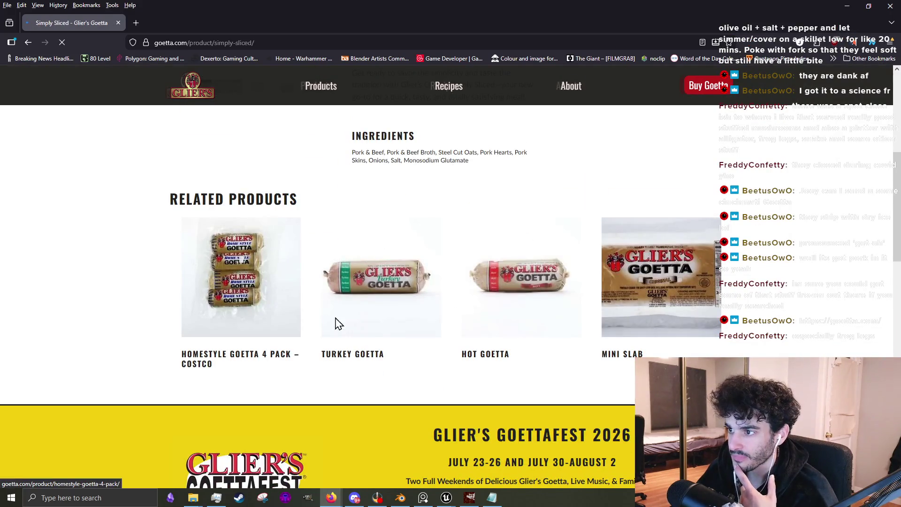
{"action": "left_click", "coordinate": [382, 316]}
{"action": "scroll", "coordinate": [369, 315], "scroll_direction": "down", "scroll_amount": 8}
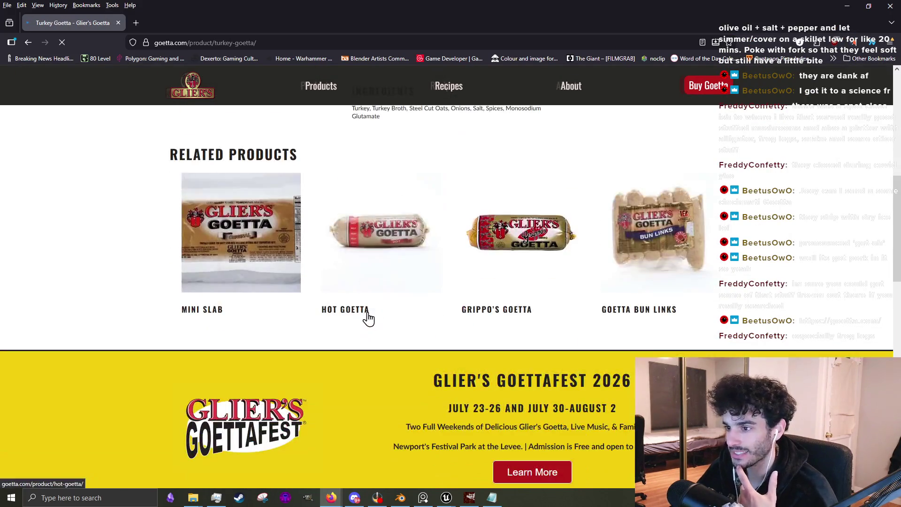
{"action": "left_click", "coordinate": [28, 43]}
{"action": "scroll", "coordinate": [428, 330], "scroll_direction": "up", "scroll_amount": 6}
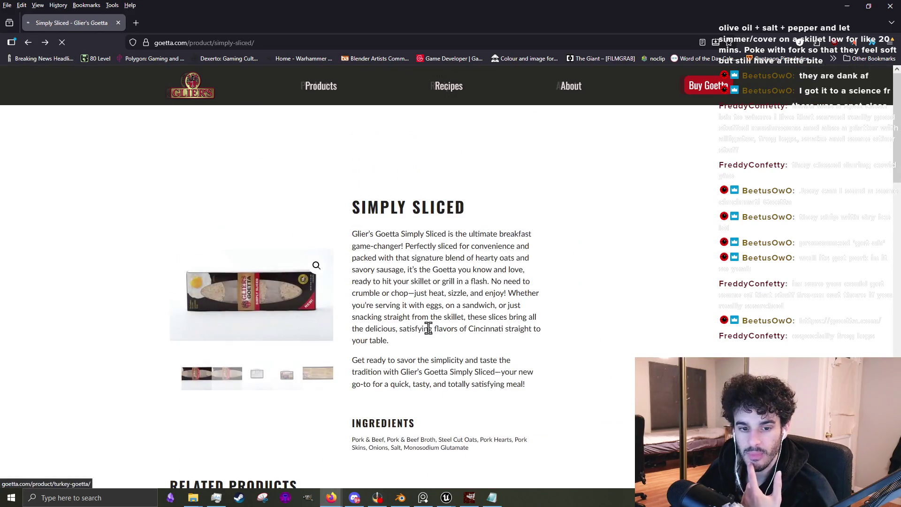
{"action": "left_click", "coordinate": [28, 42]}
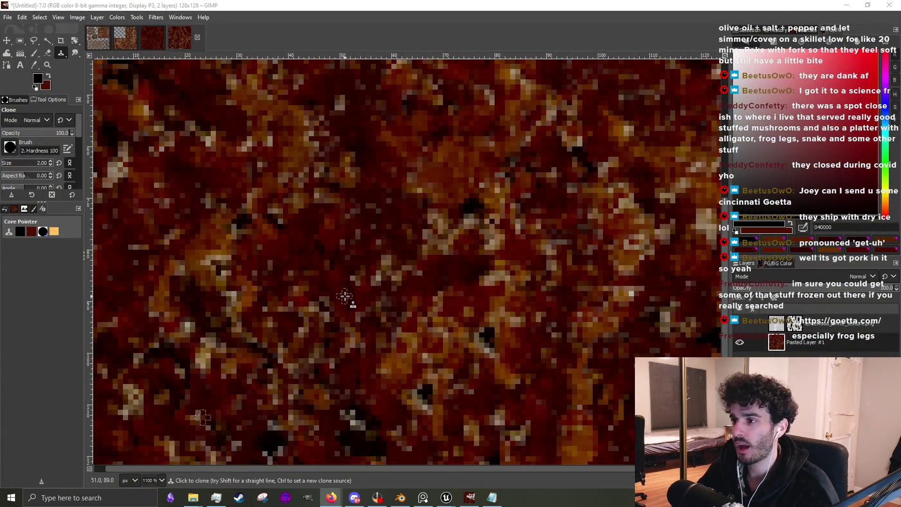
Make the white streaked layer visible over the rust texture and switch to the Paintbrush.
{"action": "scroll", "coordinate": [342, 291], "scroll_direction": "down", "scroll_amount": 4}
{"action": "scroll", "coordinate": [347, 293], "scroll_direction": "up", "scroll_amount": 3}
{"action": "left_click", "coordinate": [354, 283], "text": "ctrl"}
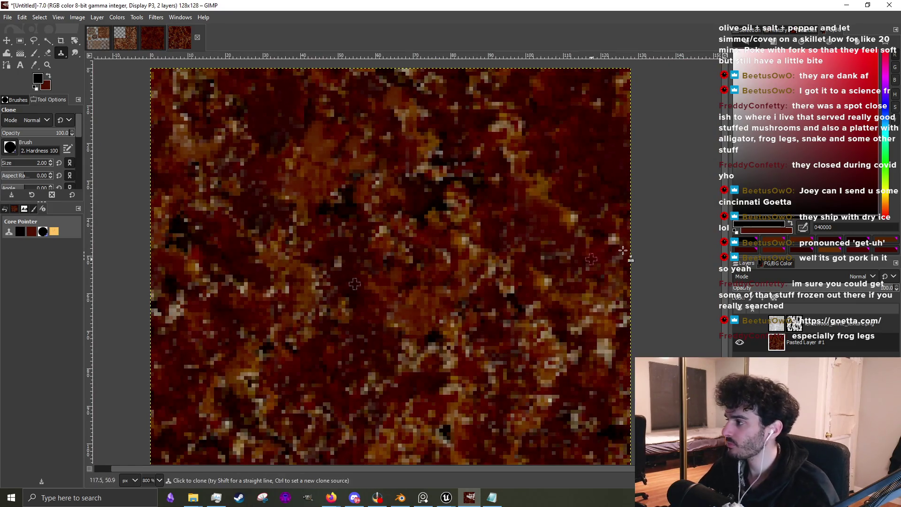
{"action": "left_click", "coordinate": [741, 325]}
{"action": "scroll", "coordinate": [555, 282], "scroll_direction": "down", "scroll_amount": 4}
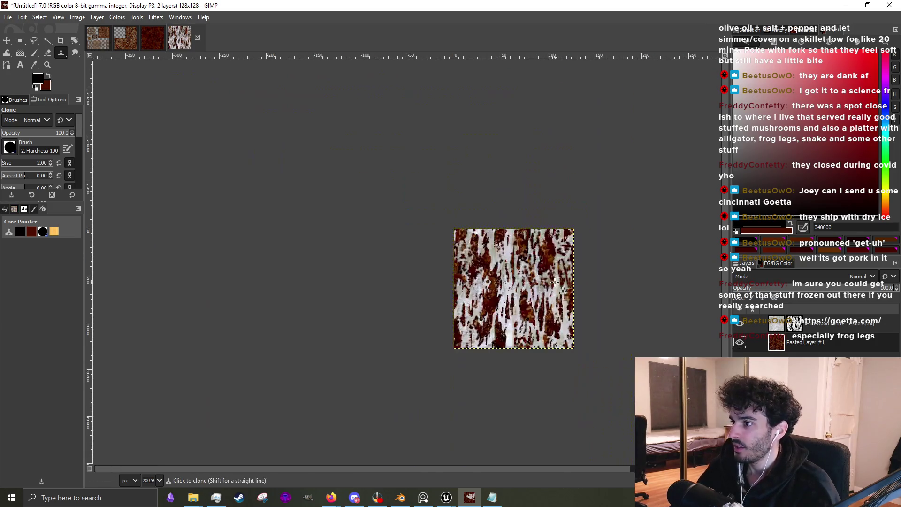
{"action": "scroll", "coordinate": [551, 283], "scroll_direction": "up", "scroll_amount": 2}
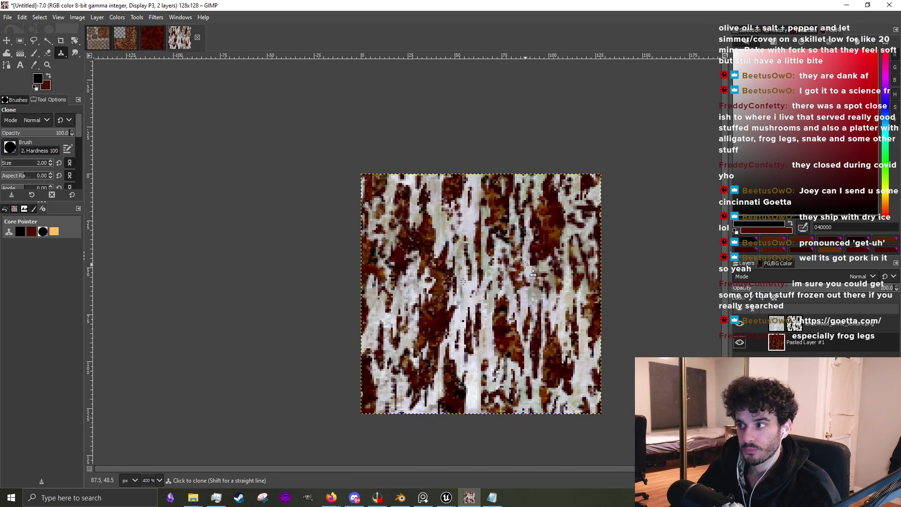
{"action": "scroll", "coordinate": [523, 264], "scroll_direction": "up", "scroll_amount": 3}
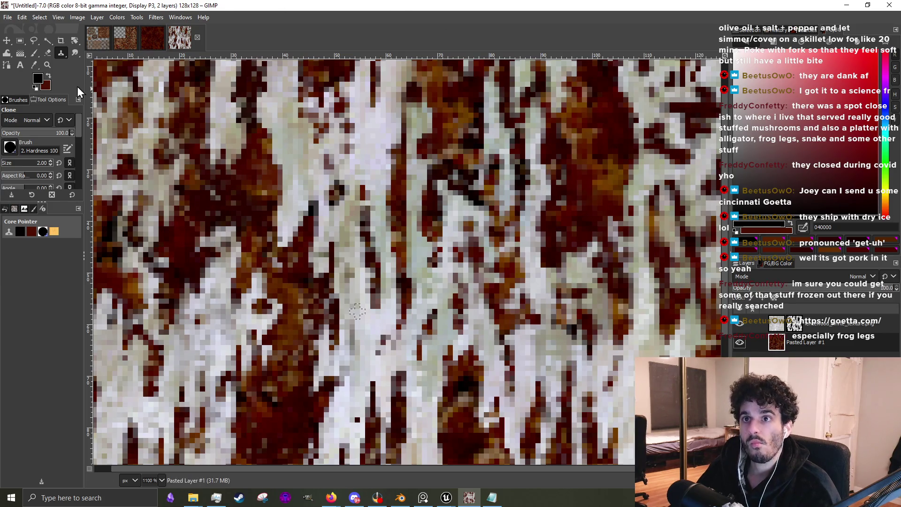
{"action": "left_click", "coordinate": [34, 53]}
With white foreground on the top layer's mask, paint over brown pixels along the seam.
{"action": "key", "text": "minus"}
{"action": "key", "text": "minus"}
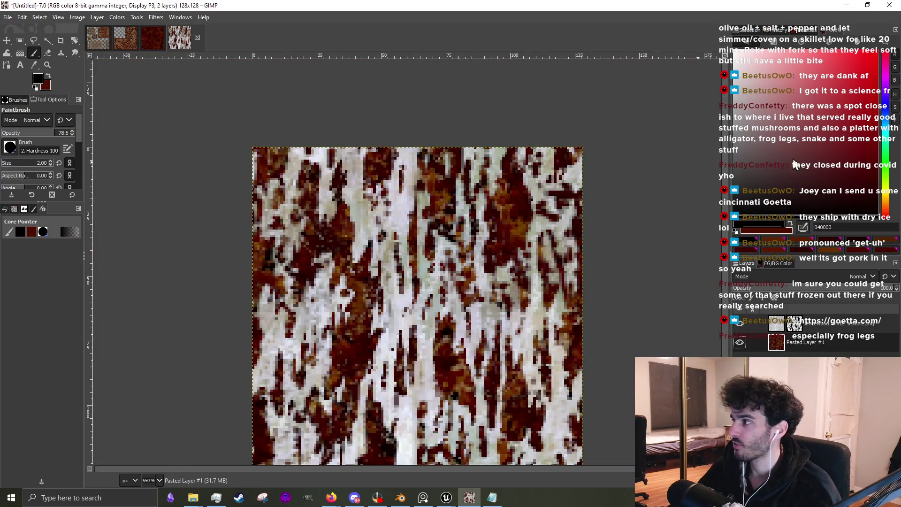
{"action": "left_click", "coordinate": [779, 323]}
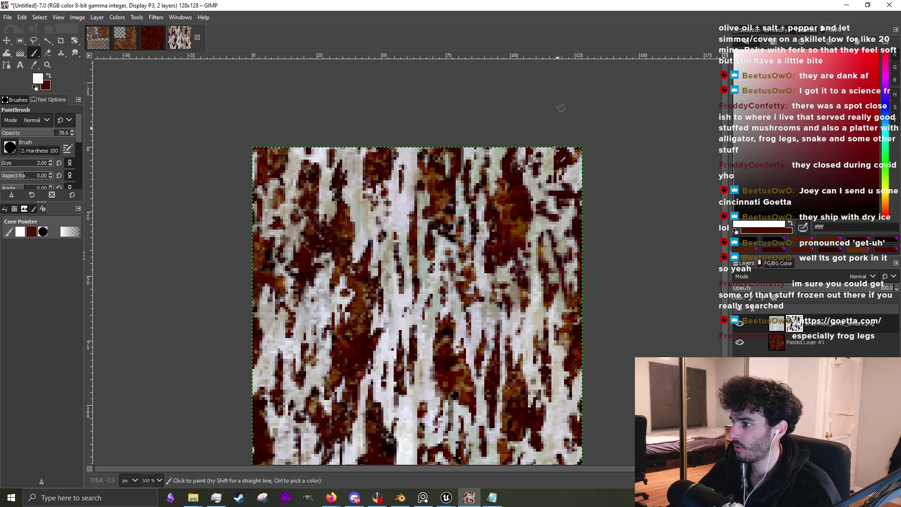
{"action": "scroll", "coordinate": [486, 331], "scroll_direction": "up", "scroll_amount": 3}
{"action": "scroll", "coordinate": [404, 355], "scroll_direction": "up", "scroll_amount": 1, "text": "ctrl"}
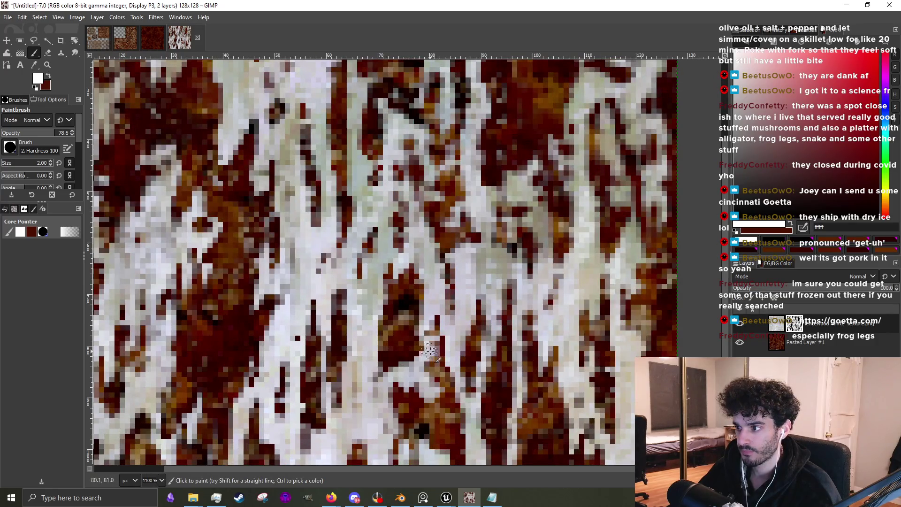
{"action": "mouse_move", "coordinate": [287, 338]}
{"action": "left_mouse_down"}
{"action": "mouse_move", "coordinate": [247, 321]}
{"action": "mouse_move", "coordinate": [214, 370]}
{"action": "mouse_move", "coordinate": [213, 306]}
{"action": "mouse_move", "coordinate": [167, 324]}
{"action": "mouse_move", "coordinate": [220, 324]}
{"action": "left_mouse_up"}
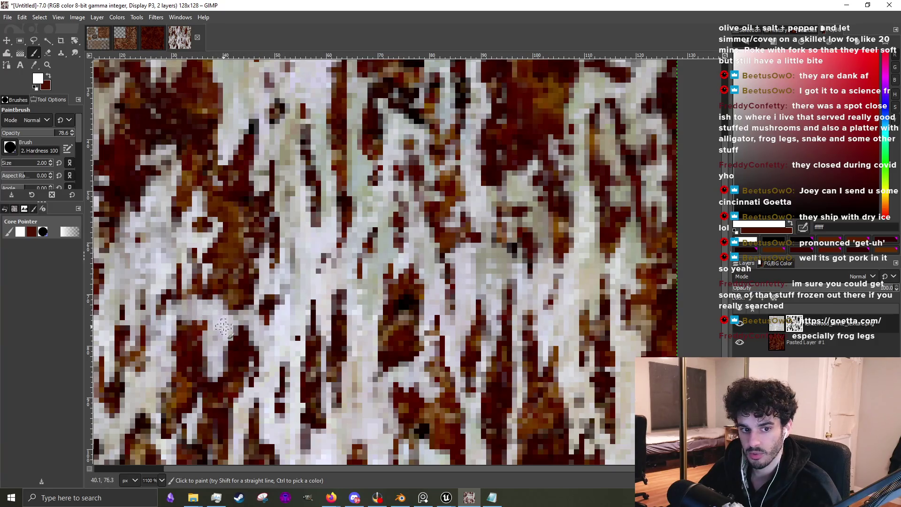
{"action": "scroll", "coordinate": [290, 332], "scroll_direction": "down", "scroll_amount": 3, "text": "ctrl"}
{"action": "scroll", "coordinate": [280, 328], "scroll_direction": "up", "scroll_amount": 2, "text": "ctrl"}
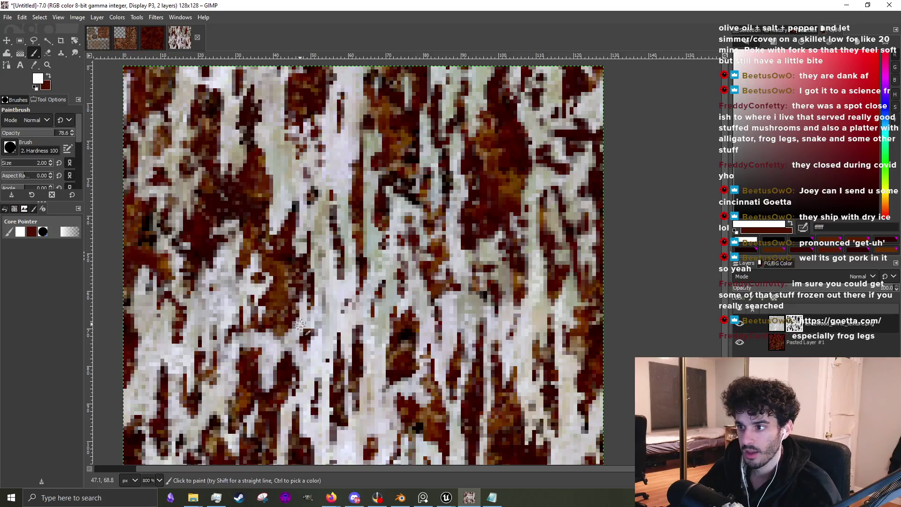
Shrink the brush to 1 pixel and paint white touch-ups from the middle to the bottom.
{"action": "key", "text": "bracketleft"}
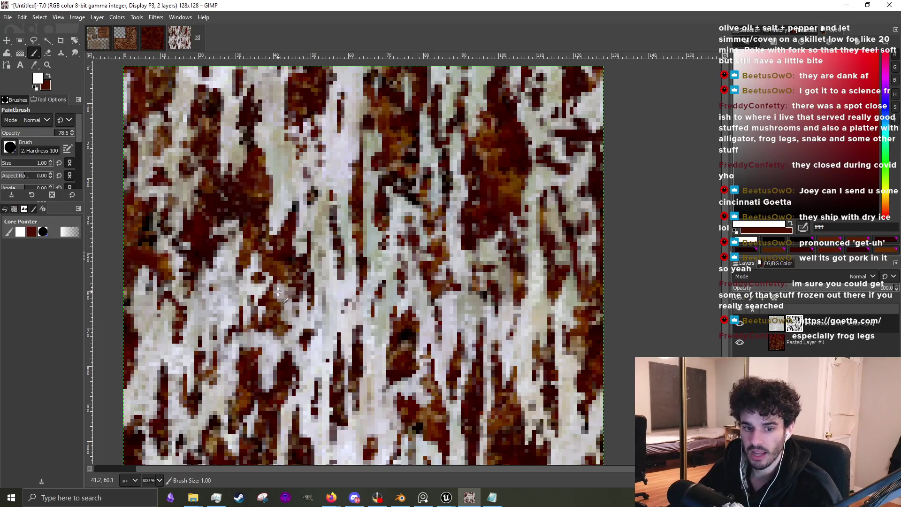
{"action": "scroll", "coordinate": [283, 294], "scroll_direction": "up", "scroll_amount": 3, "text": "ctrl"}
{"action": "mouse_move", "coordinate": [284, 281]}
{"action": "left_mouse_down"}
{"action": "mouse_move", "coordinate": [282, 297]}
{"action": "mouse_move", "coordinate": [315, 371]}
{"action": "mouse_move", "coordinate": [281, 420]}
{"action": "left_mouse_up"}
{"action": "scroll", "coordinate": [281, 420], "scroll_direction": "down", "scroll_amount": 5, "text": "ctrl"}
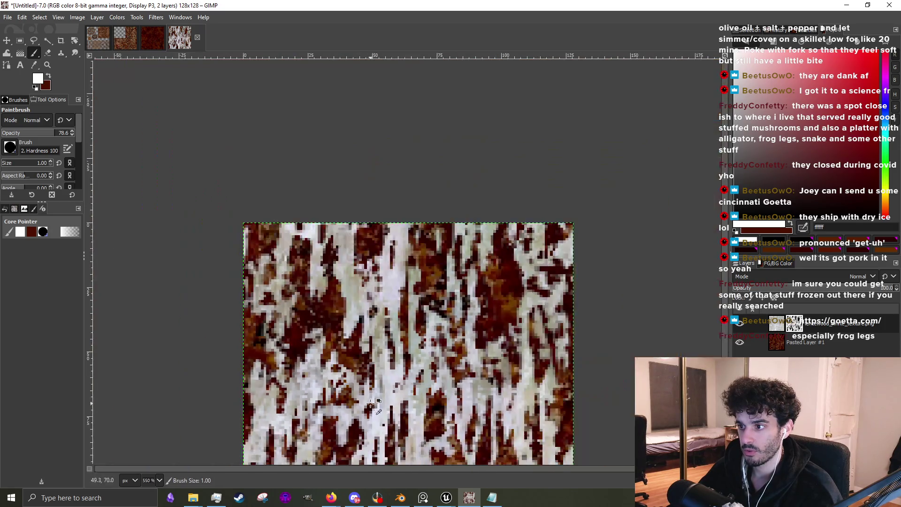
{"action": "scroll", "coordinate": [404, 344], "scroll_direction": "up", "scroll_amount": 3, "text": "ctrl"}
{"action": "left_click_drag", "start_coordinate": [404, 344], "coordinate": [360, 388]}
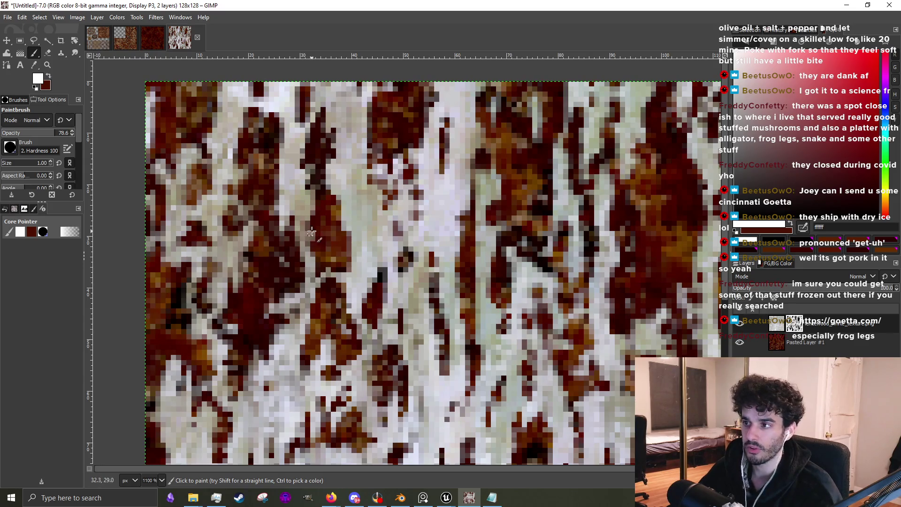
{"action": "left_click_drag", "start_coordinate": [312, 232], "coordinate": [346, 224]}
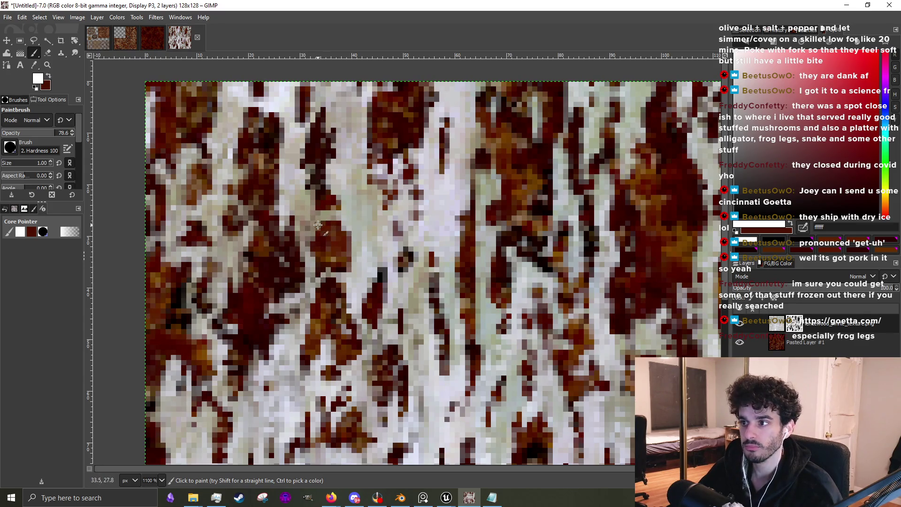
{"action": "left_click_drag", "start_coordinate": [325, 247], "coordinate": [337, 215]}
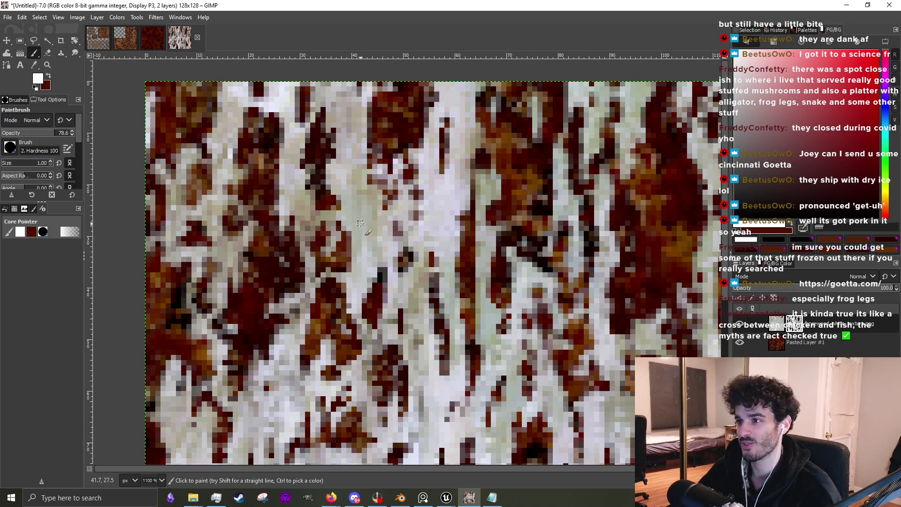
Paint light over a dark streak along the seam.
{"action": "scroll", "coordinate": [336, 271], "scroll_direction": "down", "scroll_amount": 1}
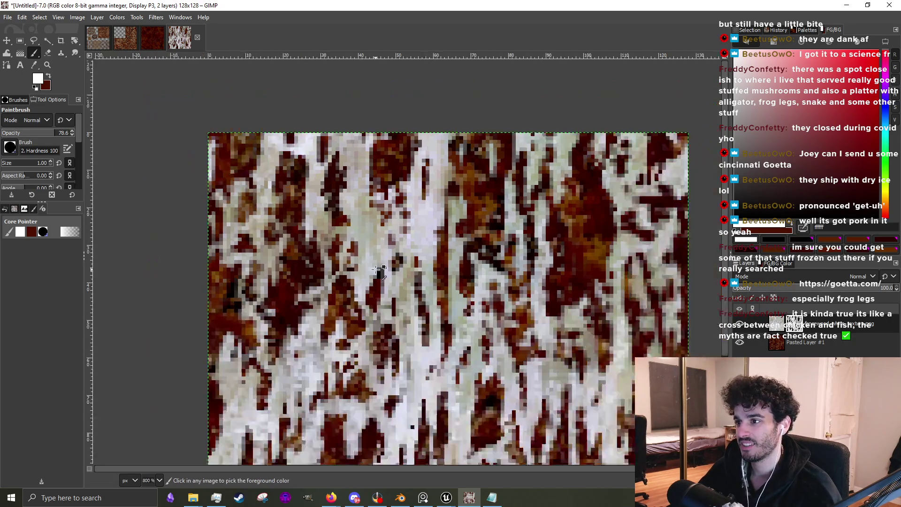
{"action": "scroll", "coordinate": [337, 272], "scroll_direction": "up", "scroll_amount": 2}
{"action": "scroll", "coordinate": [310, 329], "scroll_direction": "down", "scroll_amount": 2}
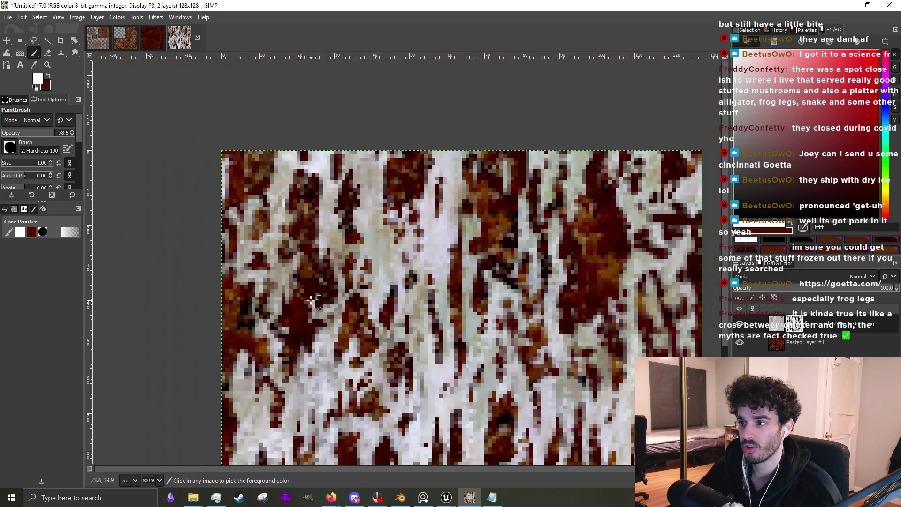
{"action": "scroll", "coordinate": [329, 300], "scroll_direction": "up", "scroll_amount": 3}
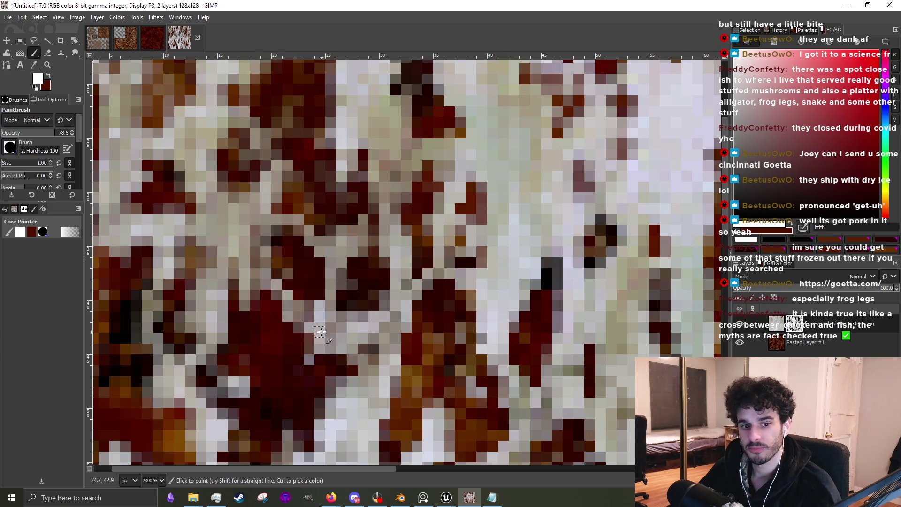
{"action": "scroll", "coordinate": [345, 320], "scroll_direction": "down", "scroll_amount": 2}
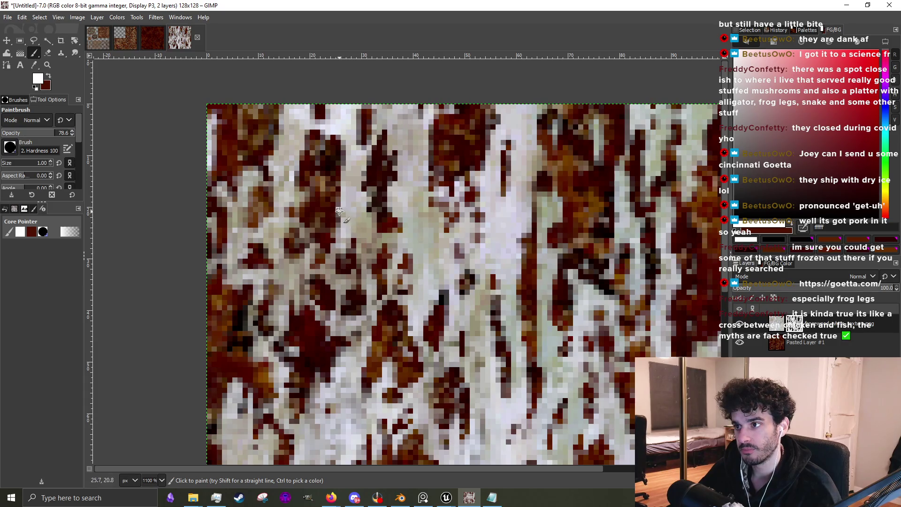
{"action": "scroll", "coordinate": [352, 210], "scroll_direction": "down", "scroll_amount": 3}
{"action": "scroll", "coordinate": [526, 235], "scroll_direction": "up", "scroll_amount": 3}
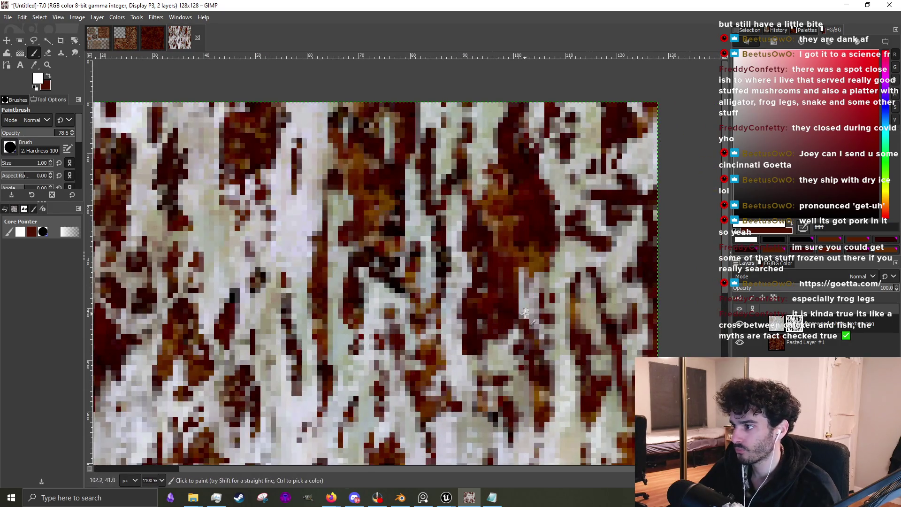
{"action": "left_click_drag", "start_coordinate": [554, 202], "coordinate": [519, 221]}
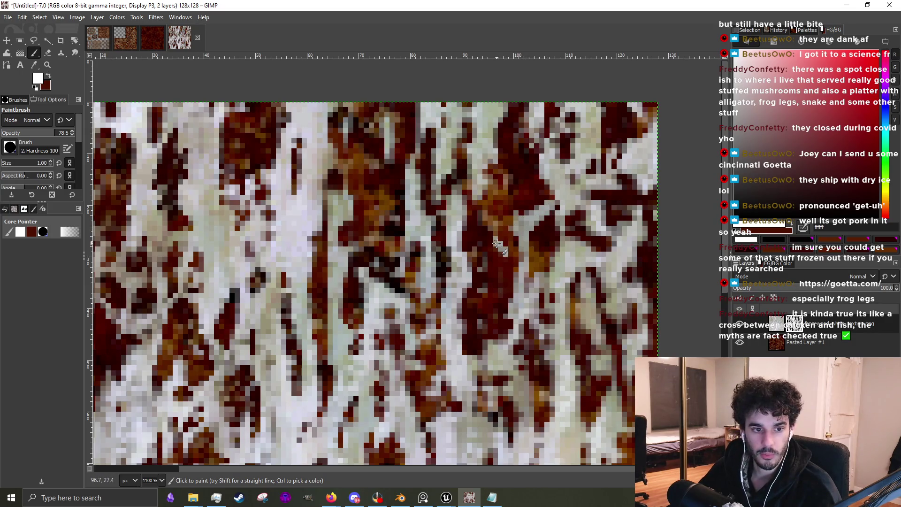
Lighten the dark patches along the seam with small white mask strokes.
{"action": "mouse_move", "coordinate": [487, 268]}
{"action": "left_mouse_down"}
{"action": "mouse_move", "coordinate": [483, 188]}
{"action": "mouse_move", "coordinate": [510, 276]}
{"action": "left_mouse_up"}
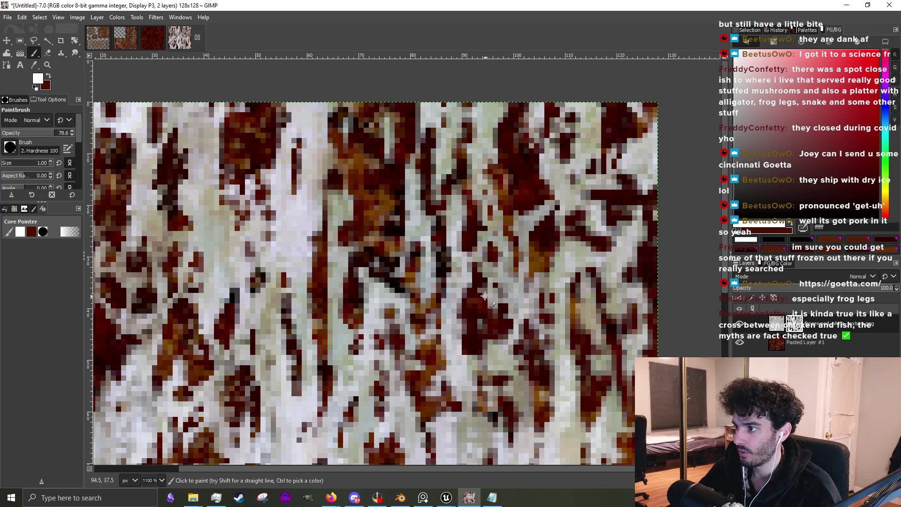
{"action": "scroll", "coordinate": [492, 271], "scroll_direction": "down", "scroll_amount": 4}
{"action": "scroll", "coordinate": [483, 281], "scroll_direction": "up", "scroll_amount": 4}
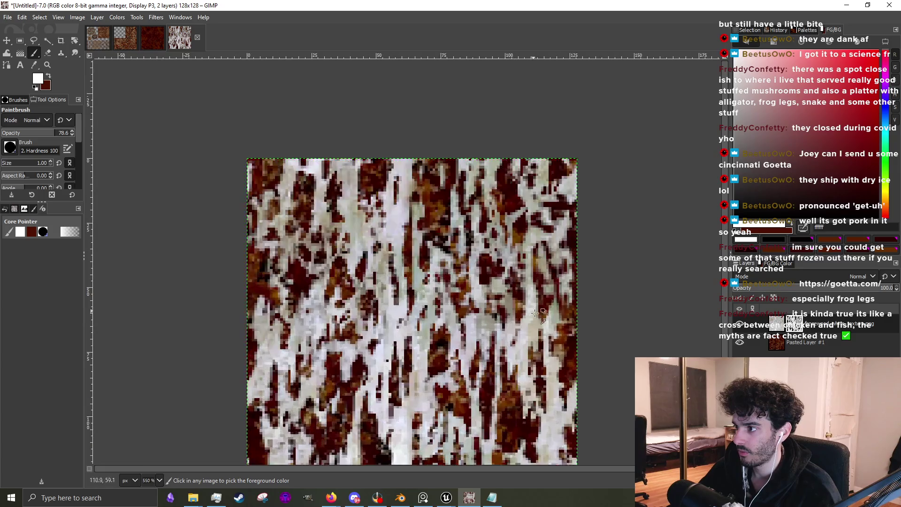
{"action": "left_click_drag", "start_coordinate": [495, 209], "coordinate": [510, 247]}
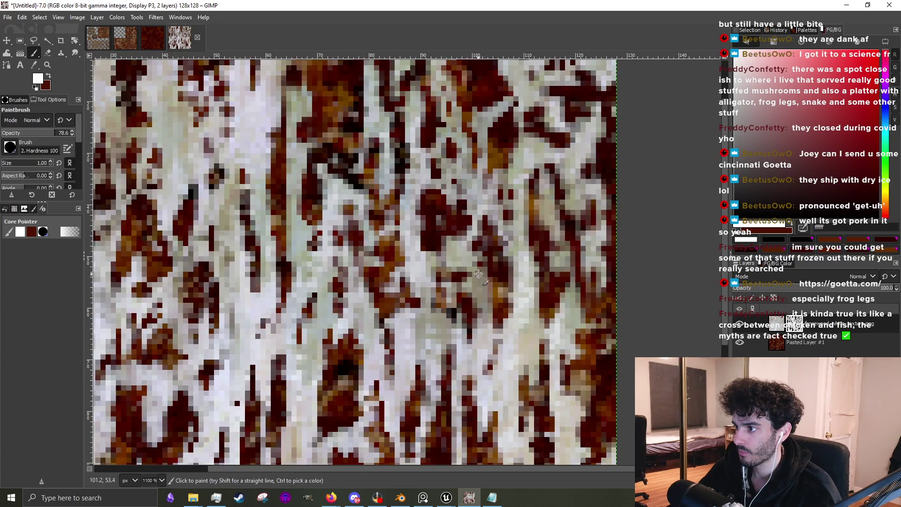
{"action": "scroll", "coordinate": [489, 281], "scroll_direction": "down", "scroll_amount": 4}
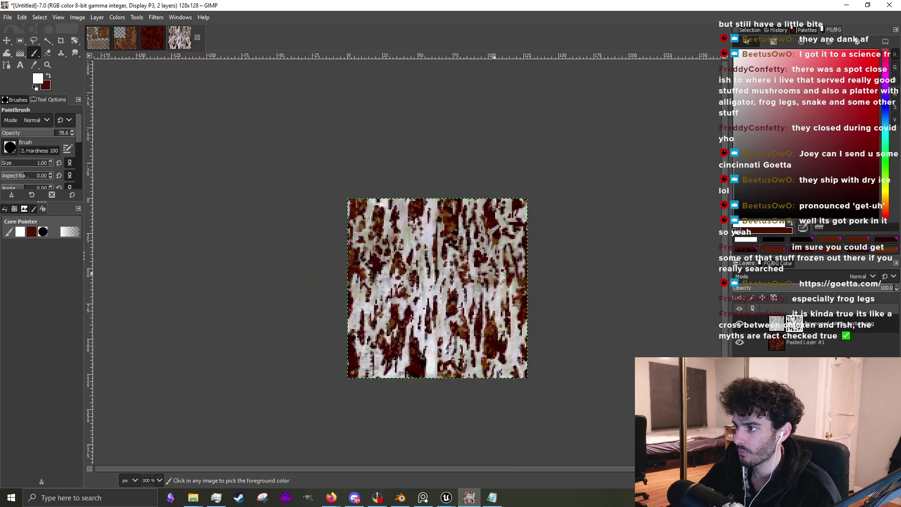
{"action": "scroll", "coordinate": [495, 296], "scroll_direction": "up", "scroll_amount": 4}
{"action": "scroll", "coordinate": [518, 269], "scroll_direction": "down", "scroll_amount": 3}
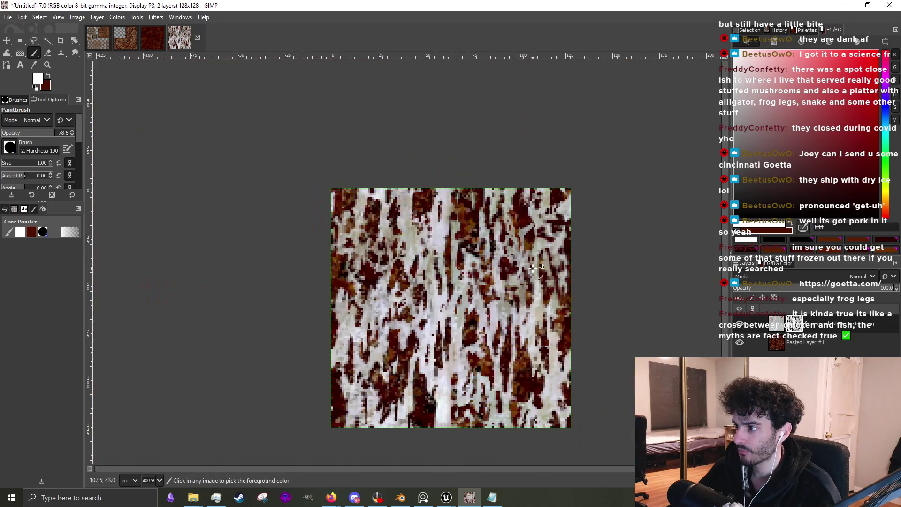
{"action": "scroll", "coordinate": [420, 396], "scroll_direction": "up", "scroll_amount": 3}
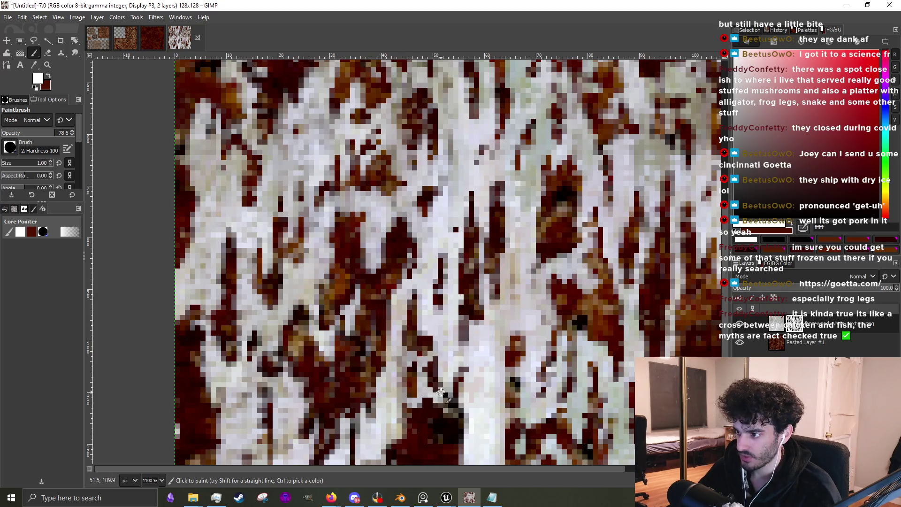
{"action": "scroll", "coordinate": [406, 410], "scroll_direction": "down", "scroll_amount": 2}
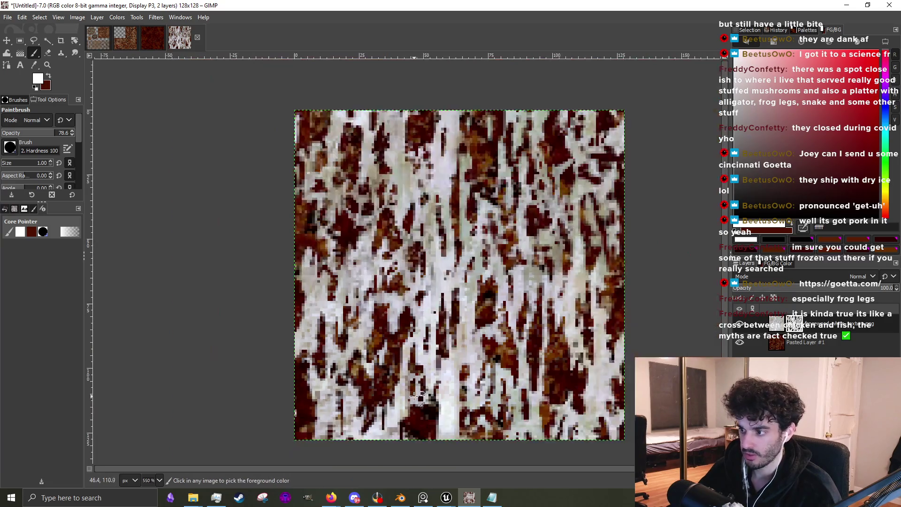
{"action": "scroll", "coordinate": [427, 412], "scroll_direction": "up", "scroll_amount": 3}
{"action": "scroll", "coordinate": [486, 419], "scroll_direction": "up", "scroll_amount": 1}
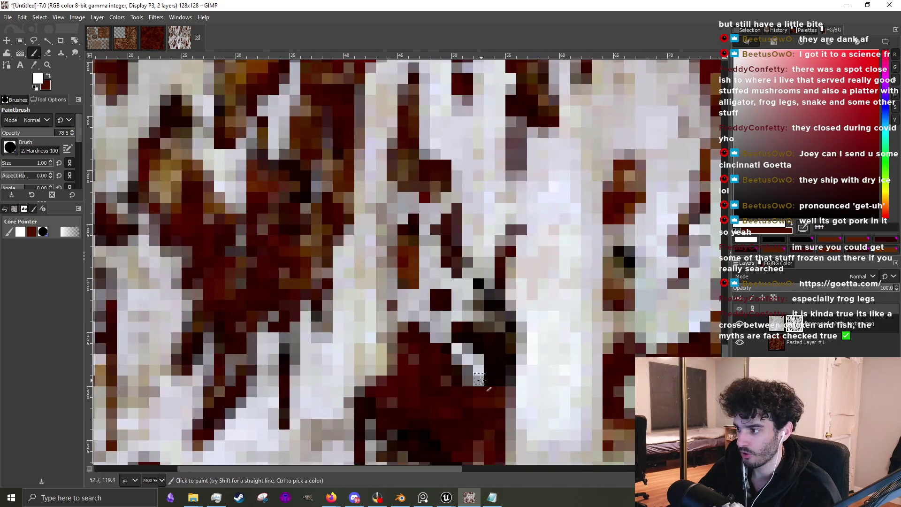
Paint white over the dark pixels near the tile's bottom edge and inspect the result.
{"action": "mouse_move", "coordinate": [484, 352]}
{"action": "left_mouse_down"}
{"action": "mouse_move", "coordinate": [415, 382]}
{"action": "mouse_move", "coordinate": [390, 437]}
{"action": "mouse_move", "coordinate": [398, 384]}
{"action": "mouse_move", "coordinate": [449, 423]}
{"action": "left_mouse_up"}
{"action": "scroll", "coordinate": [451, 420], "scroll_direction": "down", "scroll_amount": 1}
{"action": "scroll", "coordinate": [455, 418], "scroll_direction": "left", "scroll_amount": 2}
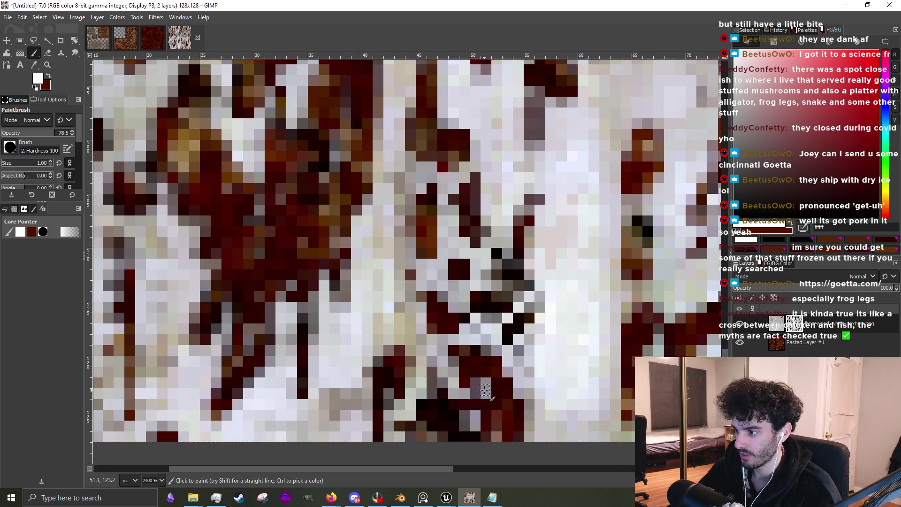
{"action": "scroll", "coordinate": [446, 357], "scroll_direction": "down", "scroll_amount": 4}
{"action": "scroll", "coordinate": [444, 353], "scroll_direction": "up", "scroll_amount": 2}
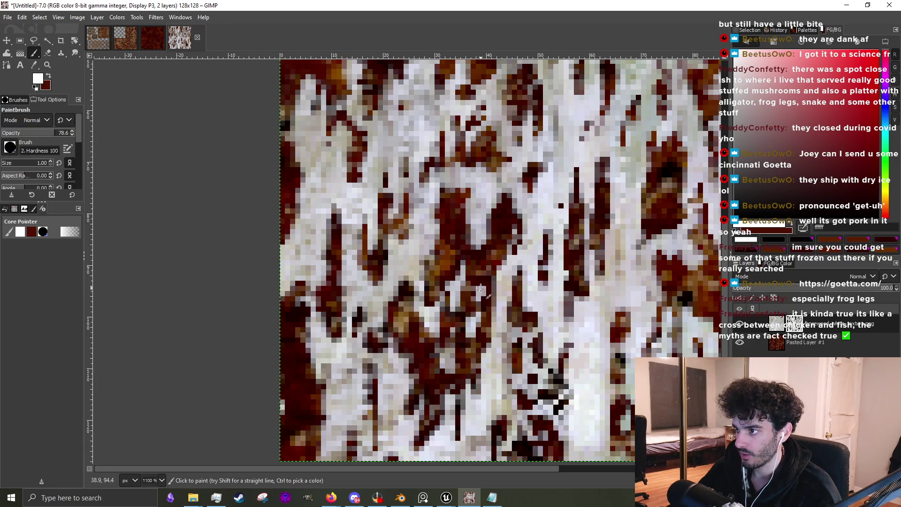
{"action": "scroll", "coordinate": [330, 296], "scroll_direction": "down", "scroll_amount": 3}
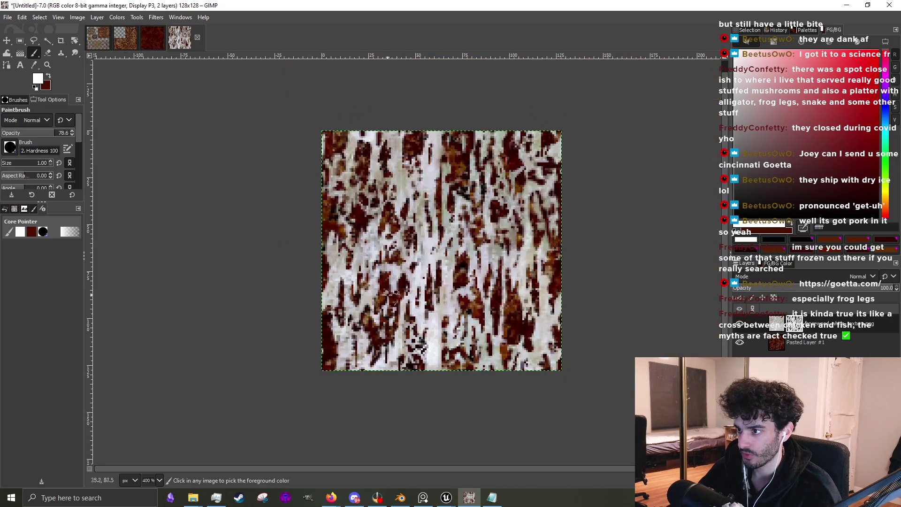
{"action": "scroll", "coordinate": [477, 310], "scroll_direction": "up", "scroll_amount": 3}
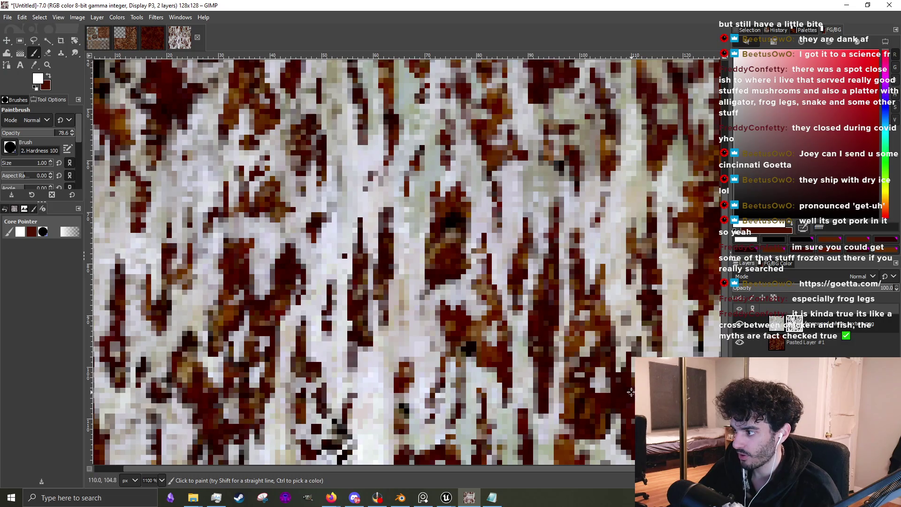
{"action": "scroll", "coordinate": [628, 401], "scroll_direction": "down", "scroll_amount": 3}
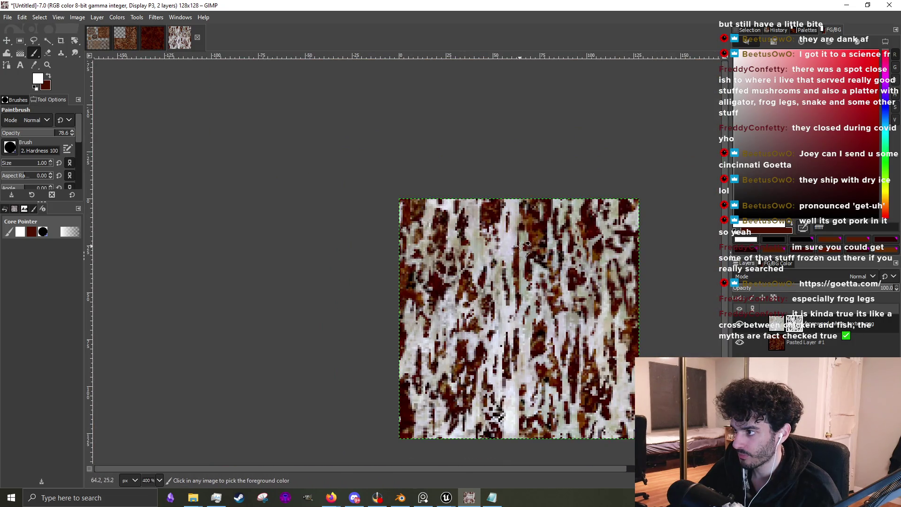
{"action": "scroll", "coordinate": [525, 244], "scroll_direction": "up", "scroll_amount": 5}
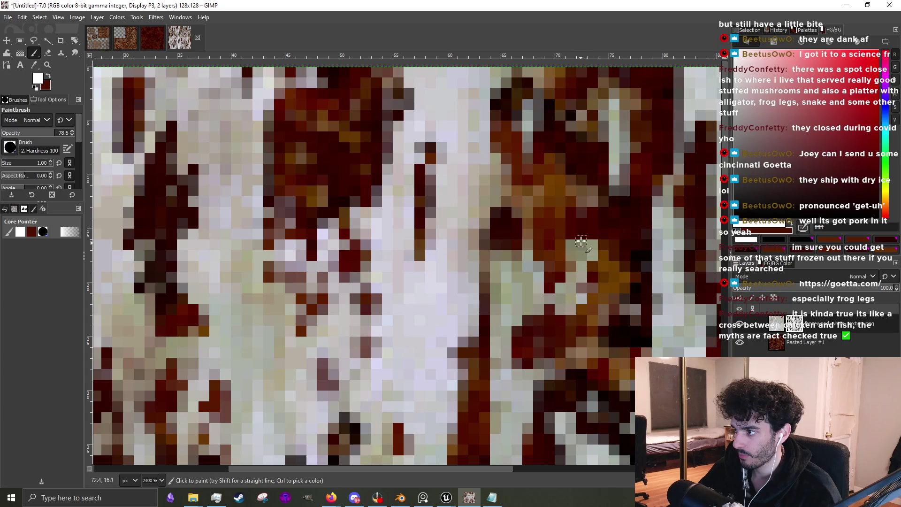
{"action": "scroll", "coordinate": [581, 241], "scroll_direction": "down", "scroll_amount": 2}
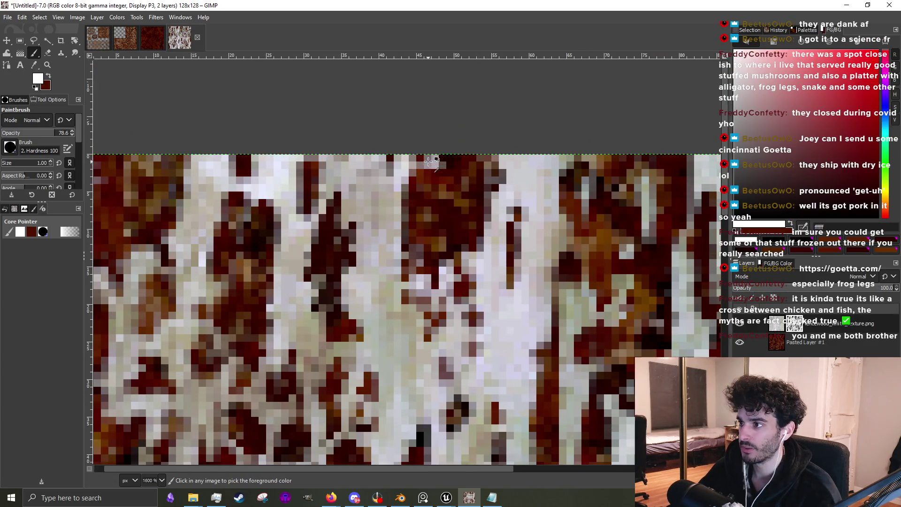
{"action": "scroll", "coordinate": [484, 241], "scroll_direction": "up", "scroll_amount": 1}
Paint white dabs over dark seam pixels on the mask to lighten them.
{"action": "mouse_move", "coordinate": [462, 207]}
{"action": "left_mouse_down"}
{"action": "mouse_move", "coordinate": [472, 183]}
{"action": "mouse_move", "coordinate": [462, 198]}
{"action": "left_mouse_up"}
{"action": "scroll", "coordinate": [436, 230], "scroll_direction": "down", "scroll_amount": 2}
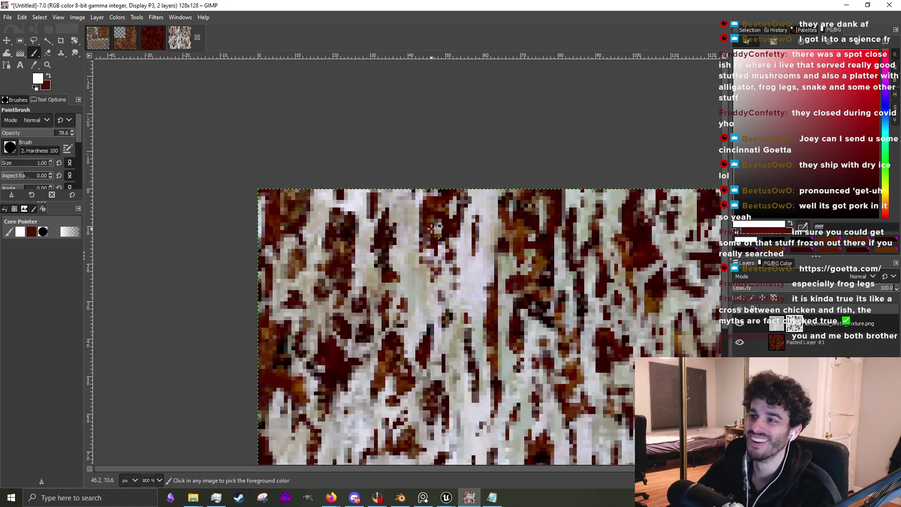
{"action": "scroll", "coordinate": [345, 250], "scroll_direction": "up", "scroll_amount": 3}
{"action": "mouse_move", "coordinate": [350, 160]}
{"action": "left_mouse_down"}
{"action": "mouse_move", "coordinate": [337, 188]}
{"action": "mouse_move", "coordinate": [345, 206]}
{"action": "left_mouse_up"}
{"action": "left_click_drag", "start_coordinate": [329, 237], "coordinate": [323, 258]}
{"action": "scroll", "coordinate": [324, 257], "scroll_direction": "down", "scroll_amount": 3}
{"action": "scroll", "coordinate": [359, 305], "scroll_direction": "up", "scroll_amount": 3}
{"action": "left_click_drag", "start_coordinate": [361, 296], "coordinate": [361, 321]}
{"action": "mouse_move", "coordinate": [362, 378]}
{"action": "left_mouse_down"}
{"action": "mouse_move", "coordinate": [375, 359]}
{"action": "mouse_move", "coordinate": [362, 380]}
{"action": "left_mouse_up"}
Lighten a stray dark pixel and paint a light vertical stroke over the right-hand seam.
{"action": "scroll", "coordinate": [362, 380], "scroll_direction": "down", "scroll_amount": 4}
{"action": "scroll", "coordinate": [383, 297], "scroll_direction": "up", "scroll_amount": 3}
{"action": "left_click_drag", "start_coordinate": [357, 289], "coordinate": [351, 297]}
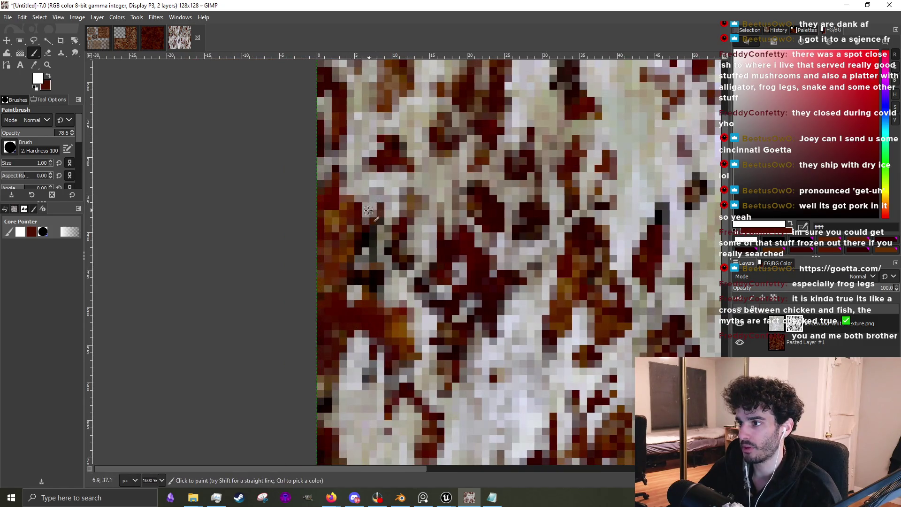
{"action": "scroll", "coordinate": [374, 202], "scroll_direction": "down", "scroll_amount": 4}
{"action": "scroll", "coordinate": [584, 226], "scroll_direction": "up", "scroll_amount": 2}
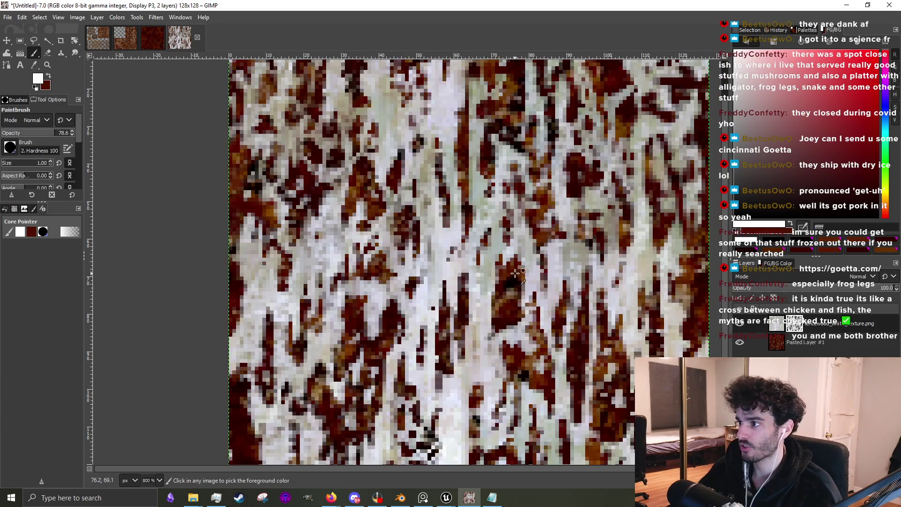
{"action": "scroll", "coordinate": [515, 346], "scroll_direction": "up", "scroll_amount": 3}
{"action": "left_click_drag", "start_coordinate": [504, 331], "coordinate": [509, 274]}
{"action": "mouse_move", "coordinate": [475, 353]}
{"action": "left_mouse_down"}
{"action": "mouse_move", "coordinate": [483, 375]}
{"action": "mouse_move", "coordinate": [469, 389]}
{"action": "mouse_move", "coordinate": [491, 363]}
{"action": "mouse_move", "coordinate": [493, 383]}
{"action": "left_mouse_up"}
Switch the painting colour to black and paint dark rust pixels back into the texture.
{"action": "left_click", "coordinate": [498, 364], "text": "ctrl"}
{"action": "left_click", "coordinate": [498, 365], "text": "ctrl"}
{"action": "scroll", "coordinate": [487, 400], "scroll_direction": "down", "scroll_amount": 3}
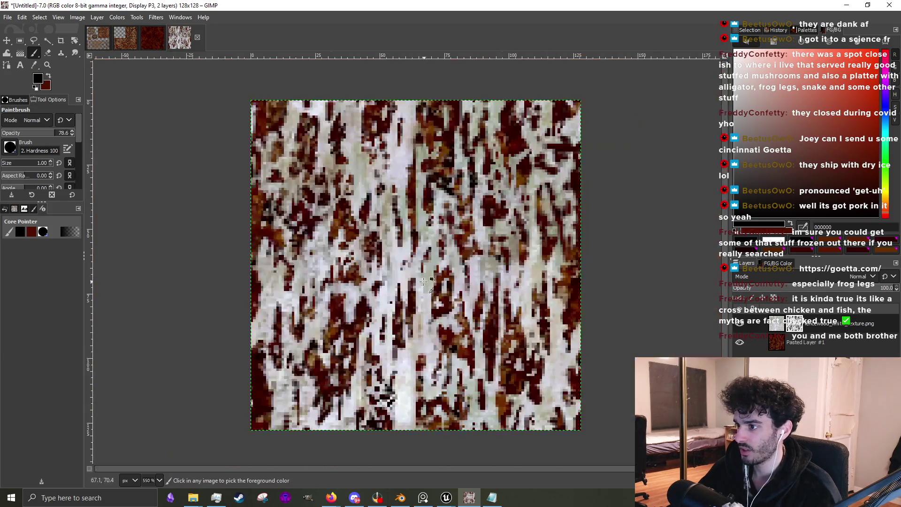
{"action": "scroll", "coordinate": [427, 272], "scroll_direction": "up", "scroll_amount": 3}
{"action": "mouse_move", "coordinate": [392, 291]}
{"action": "left_mouse_down"}
{"action": "mouse_move", "coordinate": [413, 240]}
{"action": "mouse_move", "coordinate": [428, 258]}
{"action": "mouse_move", "coordinate": [399, 260]}
{"action": "mouse_move", "coordinate": [391, 237]}
{"action": "mouse_move", "coordinate": [402, 225]}
{"action": "left_mouse_up"}
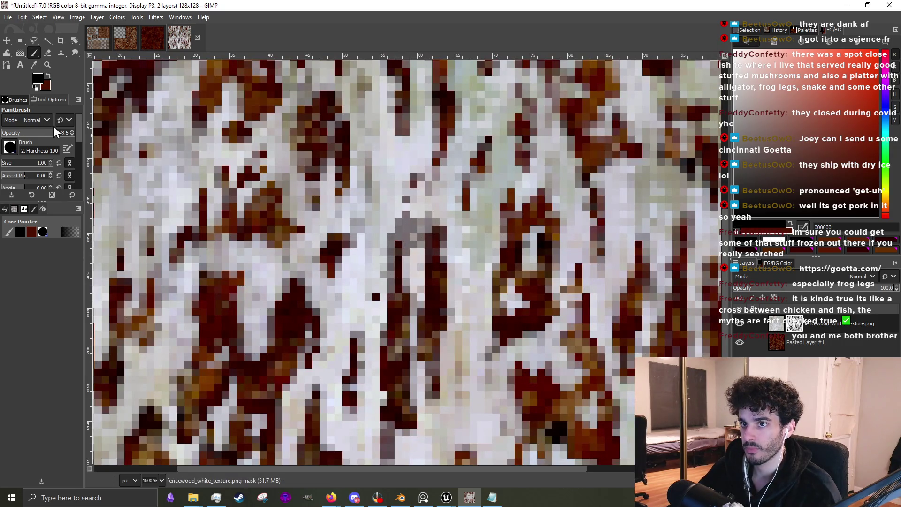
Set brush opacity to full, paint a dark rust stroke, then dab white over dark pixels.
{"action": "left_click_drag", "start_coordinate": [46, 134], "coordinate": [75, 135]}
{"action": "mouse_move", "coordinate": [413, 237]}
{"action": "left_mouse_down"}
{"action": "mouse_move", "coordinate": [394, 235]}
{"action": "mouse_move", "coordinate": [394, 216]}
{"action": "mouse_move", "coordinate": [387, 265]}
{"action": "left_mouse_up"}
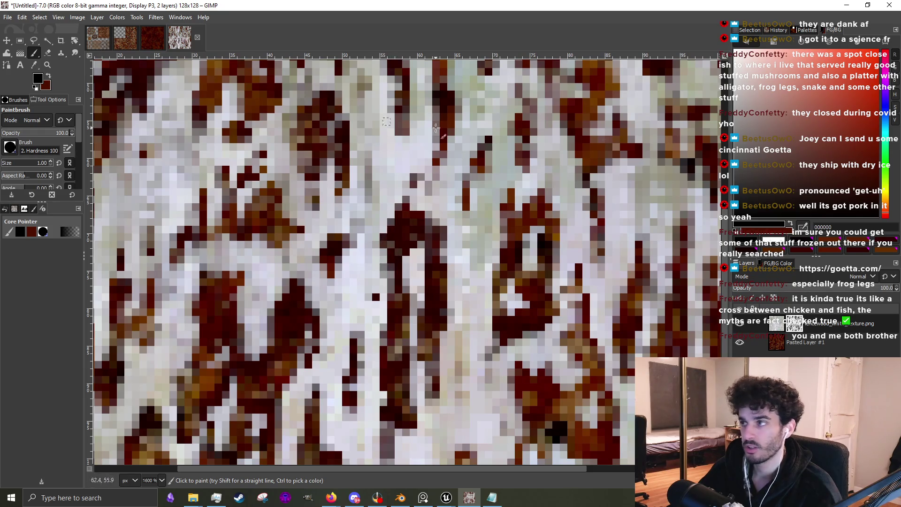
{"action": "left_click", "coordinate": [176, 356], "text": "ctrl"}
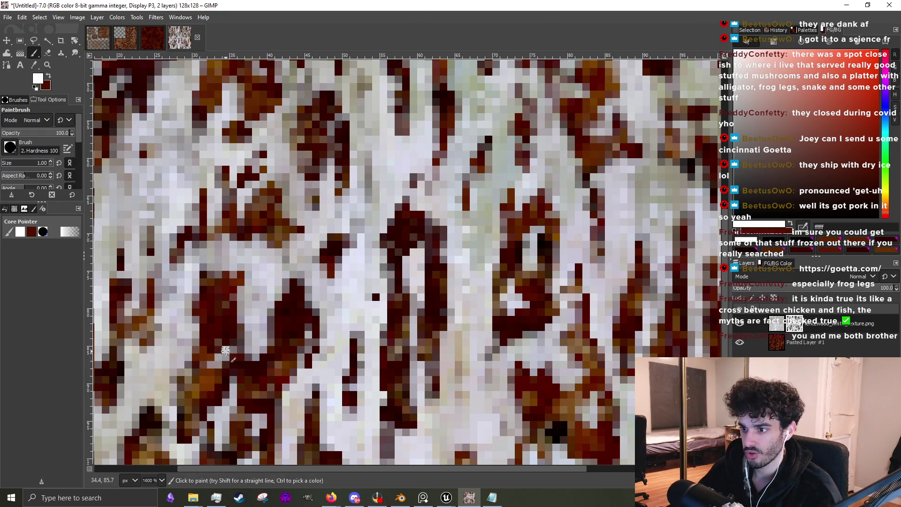
{"action": "mouse_move", "coordinate": [519, 299]}
{"action": "left_mouse_down"}
{"action": "mouse_move", "coordinate": [514, 315]}
{"action": "mouse_move", "coordinate": [537, 249]}
{"action": "left_mouse_up"}
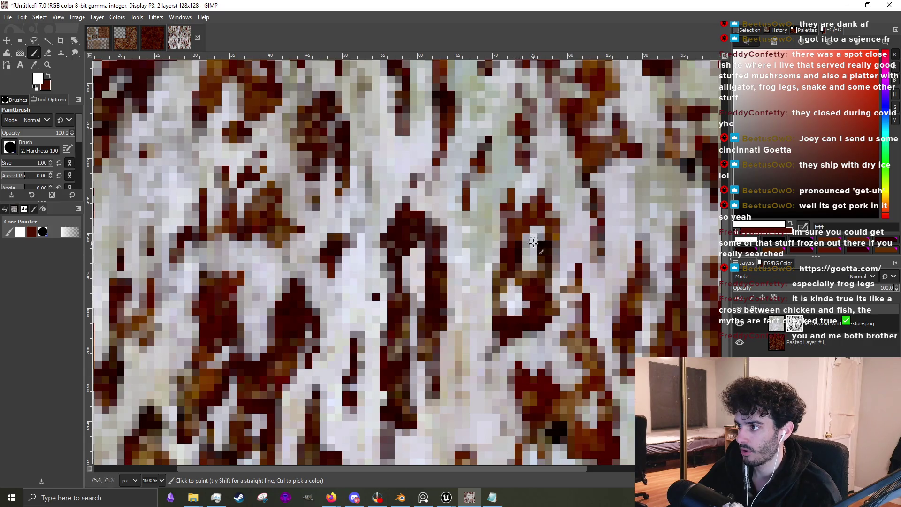
{"action": "scroll", "coordinate": [535, 254], "scroll_direction": "down", "scroll_amount": 4}
{"action": "scroll", "coordinate": [526, 368], "scroll_direction": "up", "scroll_amount": 3}
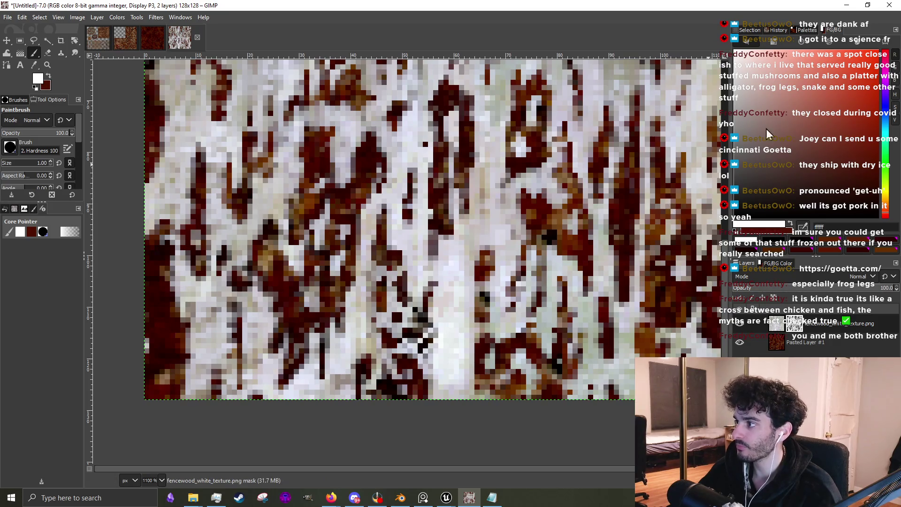
Switch back to black and paint a dark streak plus short strokes over seams.
{"action": "left_click", "coordinate": [849, 192]}
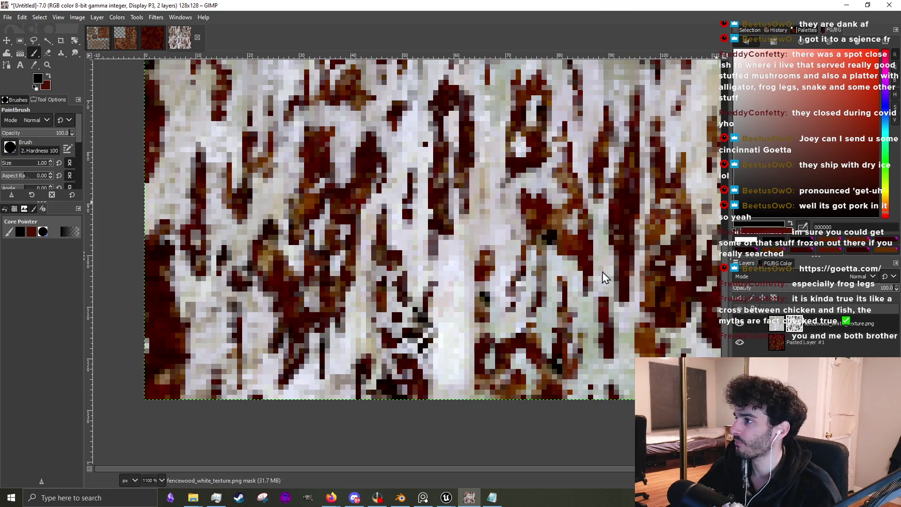
{"action": "scroll", "coordinate": [601, 272], "scroll_direction": "down", "scroll_amount": 4}
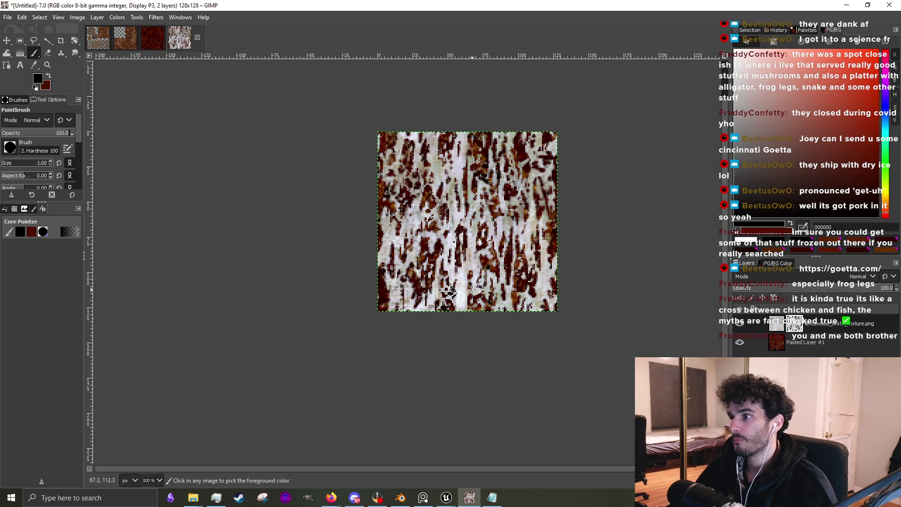
{"action": "scroll", "coordinate": [472, 290], "scroll_direction": "up", "scroll_amount": 4}
{"action": "left_click_drag", "start_coordinate": [460, 297], "coordinate": [476, 264]}
{"action": "scroll", "coordinate": [477, 227], "scroll_direction": "up", "scroll_amount": 1}
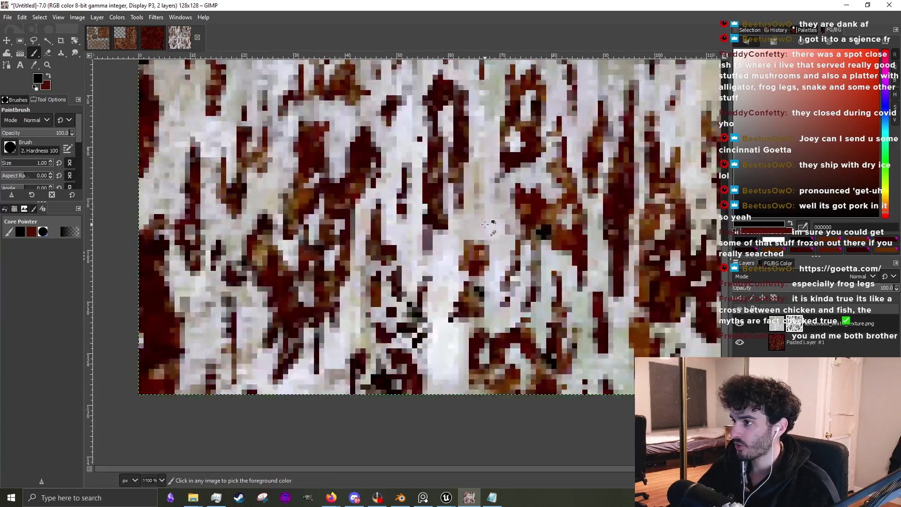
{"action": "left_click_drag", "start_coordinate": [482, 241], "coordinate": [472, 255]}
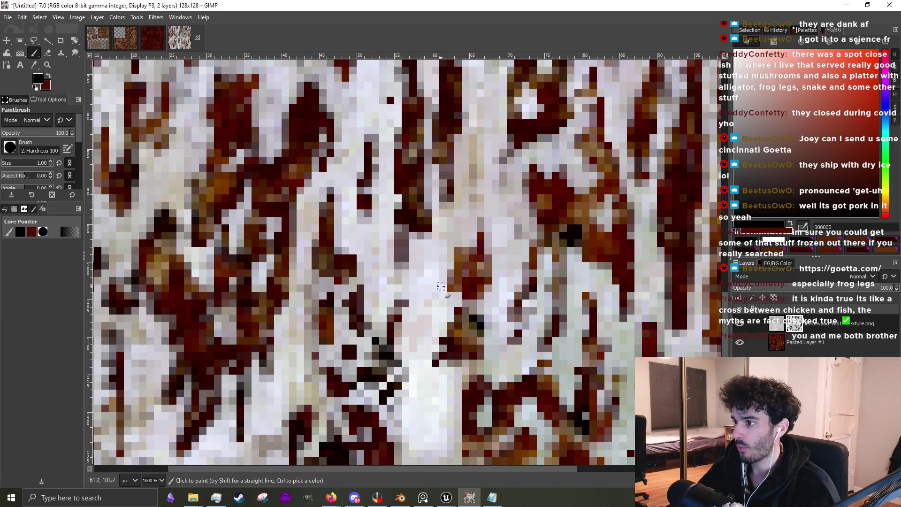
{"action": "mouse_move", "coordinate": [425, 307]}
{"action": "left_mouse_down"}
{"action": "mouse_move", "coordinate": [415, 333]}
{"action": "mouse_move", "coordinate": [423, 306]}
{"action": "left_mouse_up"}
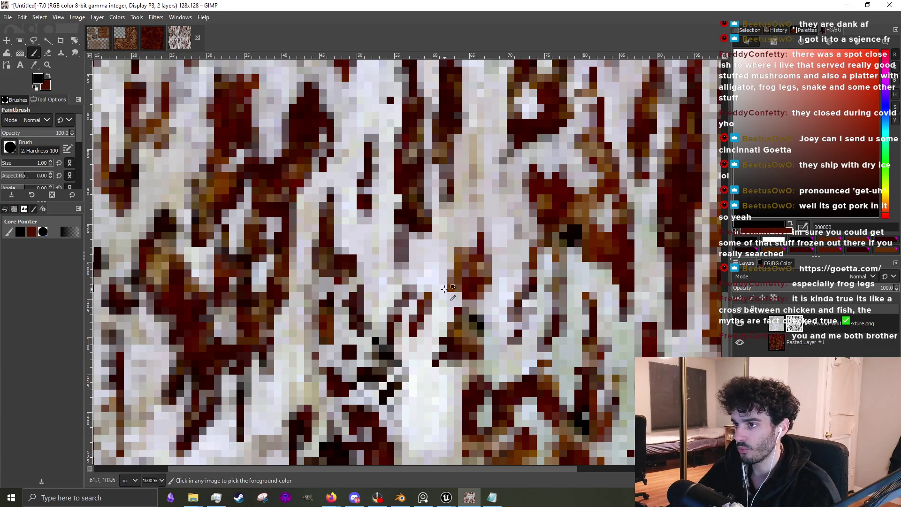
{"action": "scroll", "coordinate": [392, 249], "scroll_direction": "down", "scroll_amount": 3}
{"action": "scroll", "coordinate": [325, 218], "scroll_direction": "up", "scroll_amount": 6}
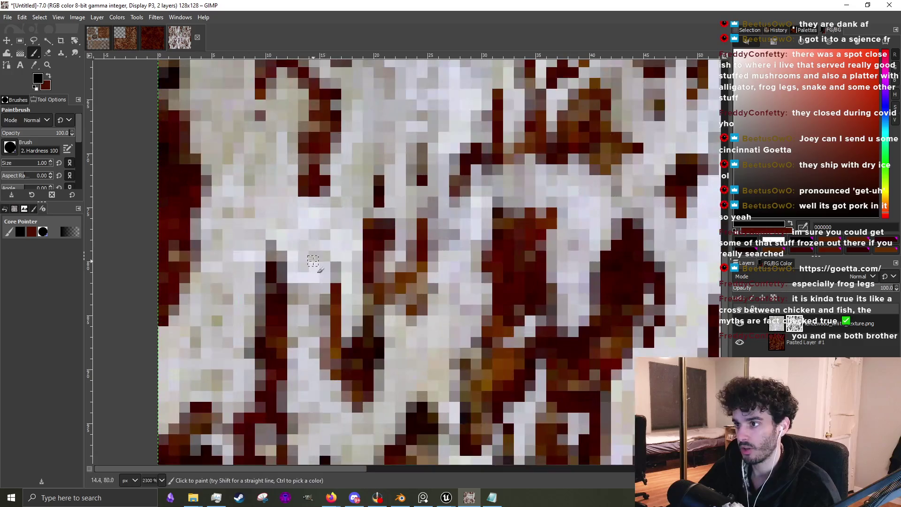
{"action": "scroll", "coordinate": [328, 282], "scroll_direction": "down", "scroll_amount": 6}
{"action": "scroll", "coordinate": [352, 276], "scroll_direction": "up", "scroll_amount": 4}
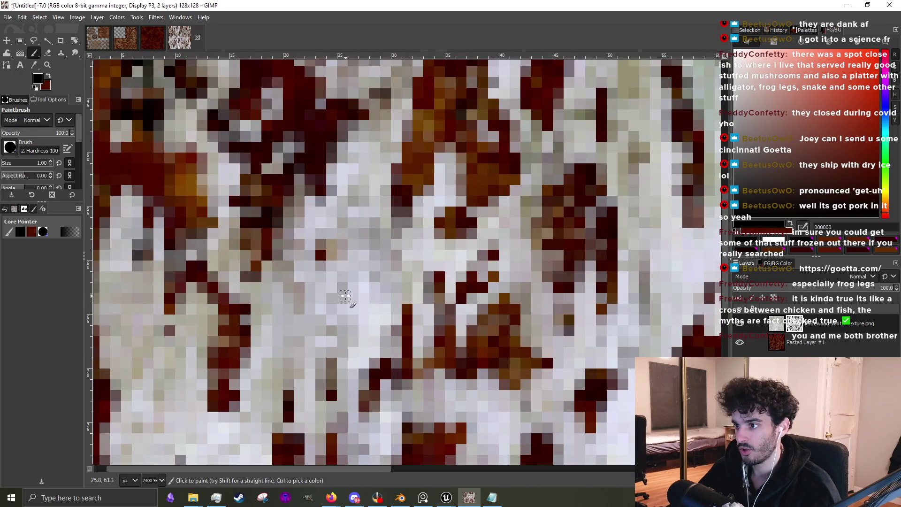
Paint a dark loop and several dark strokes over the visible seam areas.
{"action": "mouse_move", "coordinate": [345, 295]}
{"action": "left_mouse_down"}
{"action": "mouse_move", "coordinate": [356, 256]}
{"action": "mouse_move", "coordinate": [338, 221]}
{"action": "mouse_move", "coordinate": [303, 274]}
{"action": "mouse_move", "coordinate": [339, 322]}
{"action": "mouse_move", "coordinate": [370, 200]}
{"action": "mouse_move", "coordinate": [389, 183]}
{"action": "mouse_move", "coordinate": [373, 164]}
{"action": "left_mouse_up"}
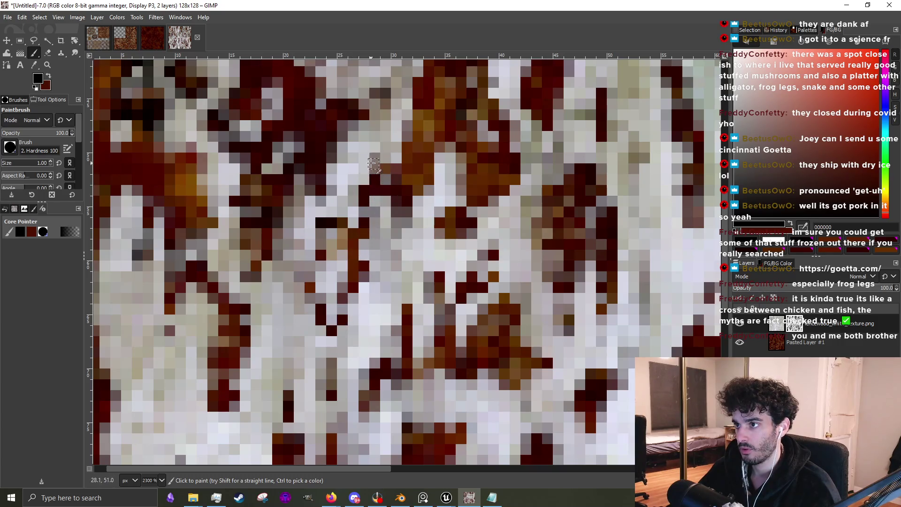
{"action": "scroll", "coordinate": [328, 188], "scroll_direction": "down", "scroll_amount": 4}
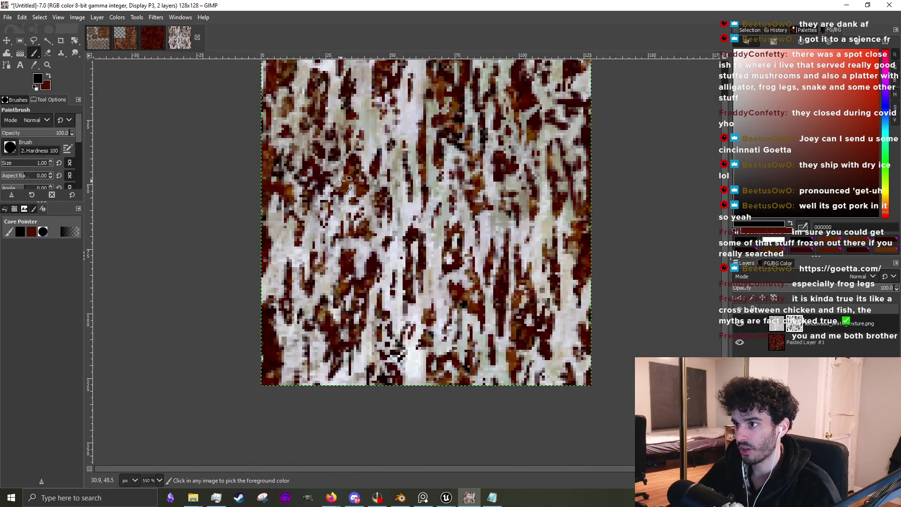
{"action": "scroll", "coordinate": [341, 179], "scroll_direction": "up", "scroll_amount": 5}
{"action": "scroll", "coordinate": [293, 400], "scroll_direction": "down", "scroll_amount": 2}
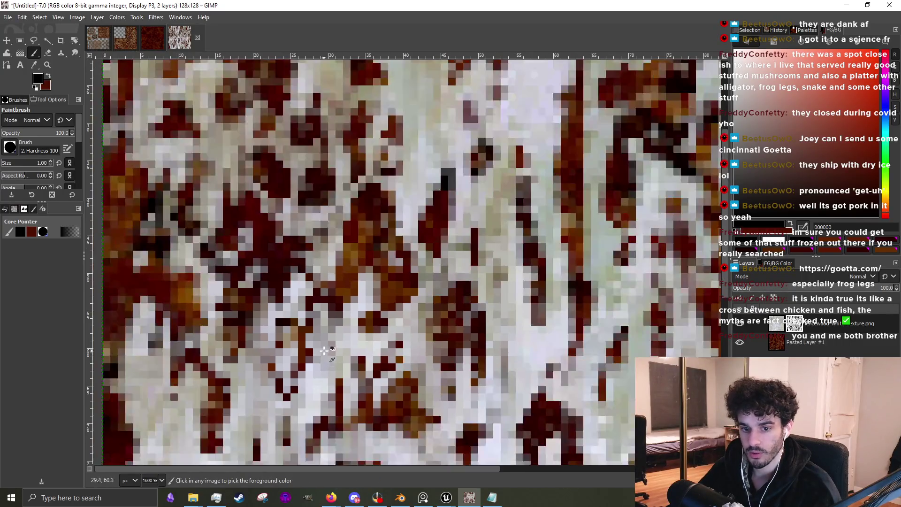
{"action": "scroll", "coordinate": [301, 389], "scroll_direction": "up", "scroll_amount": 2}
{"action": "mouse_move", "coordinate": [273, 389]}
{"action": "left_mouse_down"}
{"action": "mouse_move", "coordinate": [300, 371]}
{"action": "mouse_move", "coordinate": [346, 398]}
{"action": "left_mouse_up"}
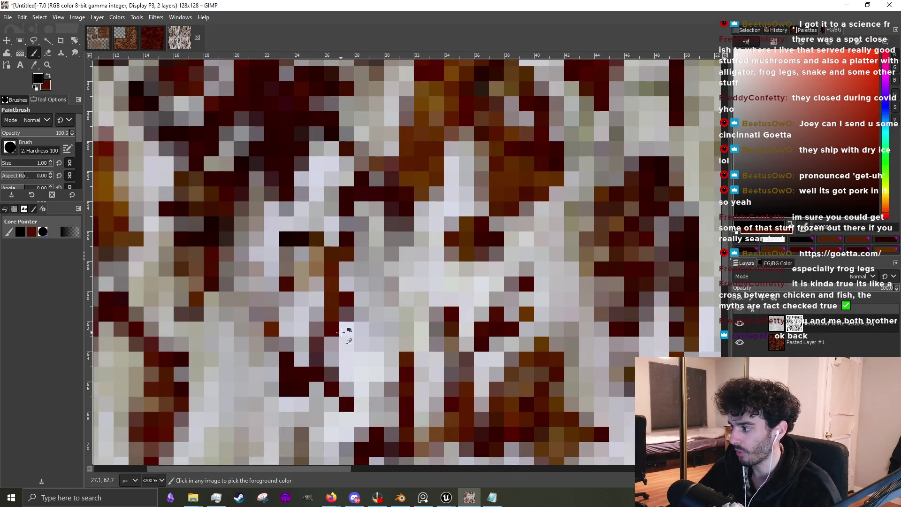
{"action": "scroll", "coordinate": [346, 361], "scroll_direction": "down", "scroll_amount": 2}
{"action": "scroll", "coordinate": [357, 361], "scroll_direction": "up", "scroll_amount": 2}
{"action": "mouse_move", "coordinate": [357, 367]}
{"action": "left_mouse_down"}
{"action": "mouse_move", "coordinate": [429, 359]}
{"action": "mouse_move", "coordinate": [349, 372]}
{"action": "left_mouse_up"}
{"action": "scroll", "coordinate": [348, 372], "scroll_direction": "down", "scroll_amount": 4}
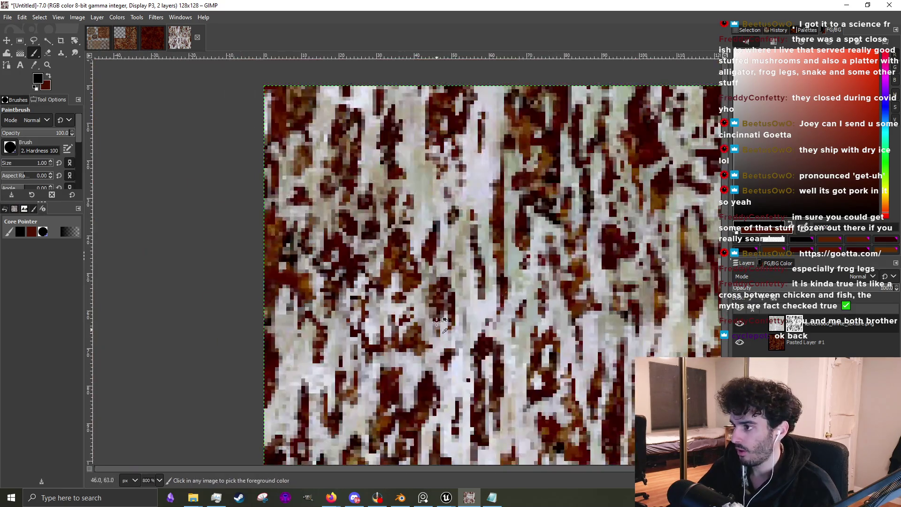
{"action": "scroll", "coordinate": [514, 150], "scroll_direction": "up", "scroll_amount": 3}
{"action": "mouse_move", "coordinate": [446, 246]}
{"action": "left_mouse_down"}
{"action": "mouse_move", "coordinate": [436, 333]}
{"action": "mouse_move", "coordinate": [464, 299]}
{"action": "left_mouse_up"}
{"action": "scroll", "coordinate": [469, 305], "scroll_direction": "down", "scroll_amount": 3}
{"action": "scroll", "coordinate": [488, 328], "scroll_direction": "up", "scroll_amount": 3}
Touch up the remaining seam patches with single-pixel dabs and larger dark strokes.
{"action": "left_click_drag", "start_coordinate": [490, 329], "coordinate": [504, 357]}
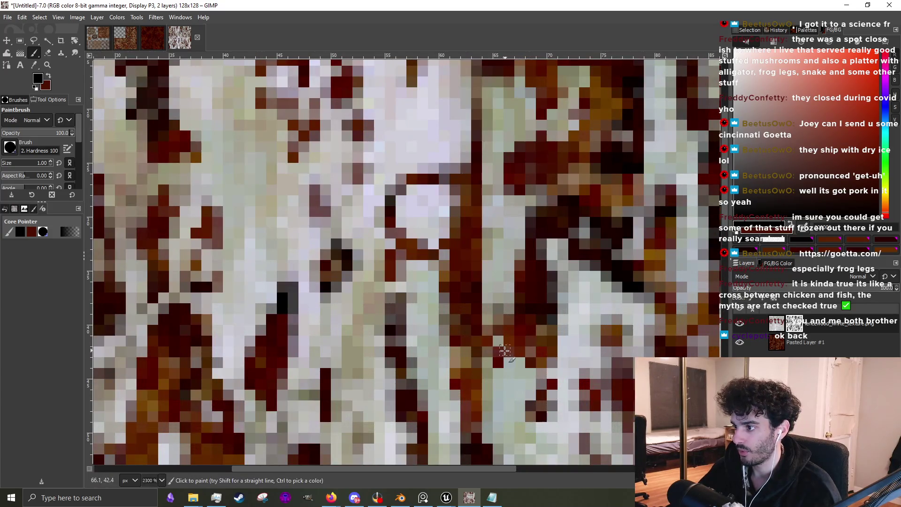
{"action": "left_click_drag", "start_coordinate": [488, 270], "coordinate": [514, 273]}
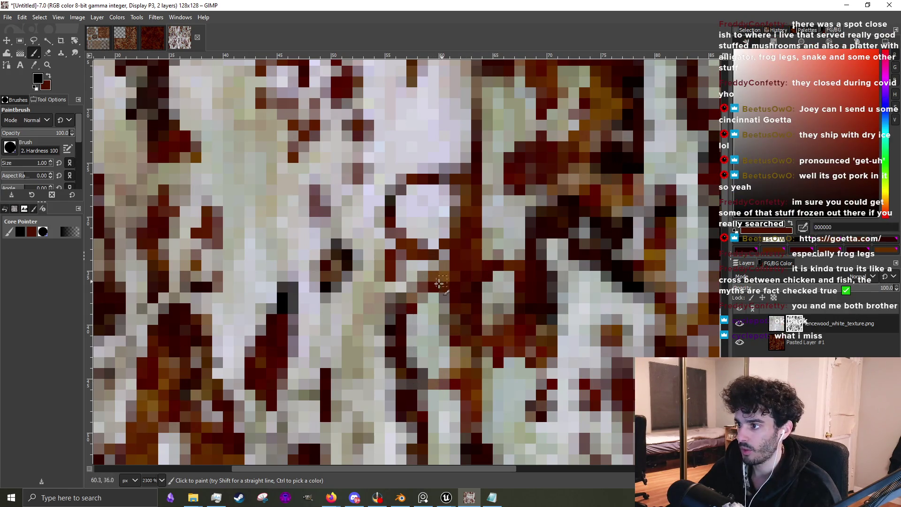
{"action": "left_click", "coordinate": [422, 276]}
{"action": "scroll", "coordinate": [440, 258], "scroll_direction": "down", "scroll_amount": 3}
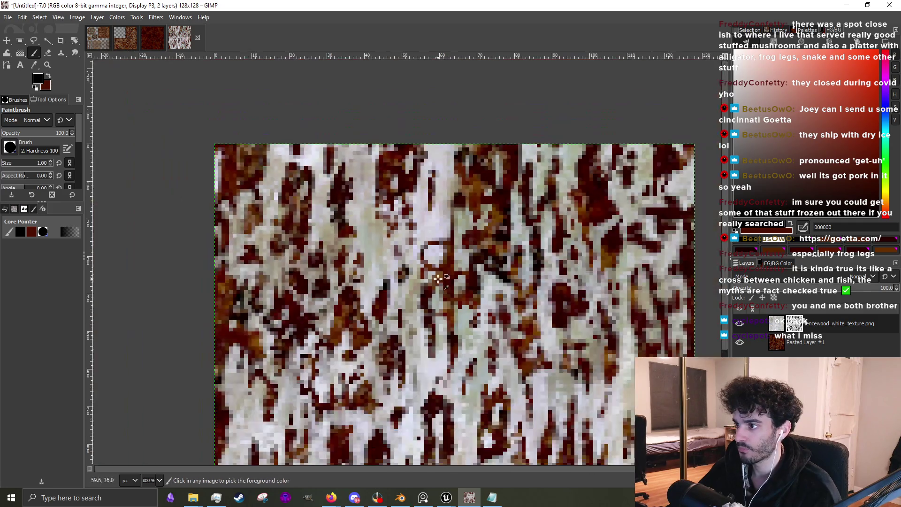
{"action": "scroll", "coordinate": [422, 272], "scroll_direction": "up", "scroll_amount": 4}
{"action": "mouse_move", "coordinate": [372, 284]}
{"action": "left_mouse_down"}
{"action": "mouse_move", "coordinate": [436, 167]}
{"action": "mouse_move", "coordinate": [374, 217]}
{"action": "mouse_move", "coordinate": [356, 271]}
{"action": "mouse_move", "coordinate": [383, 207]}
{"action": "mouse_move", "coordinate": [356, 300]}
{"action": "mouse_move", "coordinate": [402, 208]}
{"action": "left_mouse_up"}
{"action": "scroll", "coordinate": [382, 207], "scroll_direction": "down", "scroll_amount": 3}
{"action": "scroll", "coordinate": [390, 207], "scroll_direction": "up", "scroll_amount": 3}
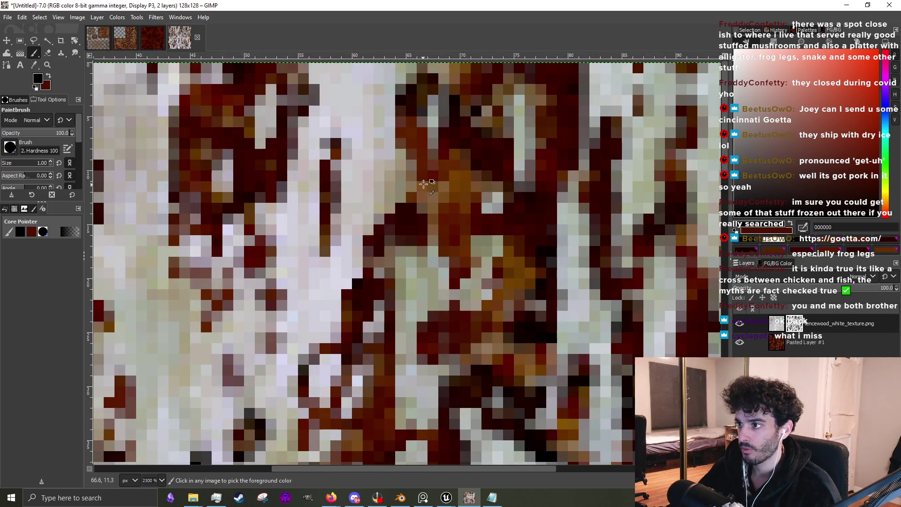
{"action": "scroll", "coordinate": [427, 188], "scroll_direction": "down", "scroll_amount": 3}
{"action": "scroll", "coordinate": [422, 202], "scroll_direction": "up", "scroll_amount": 3}
{"action": "mouse_move", "coordinate": [375, 248]}
{"action": "left_mouse_down"}
{"action": "mouse_move", "coordinate": [382, 272]}
{"action": "mouse_move", "coordinate": [347, 324]}
{"action": "mouse_move", "coordinate": [354, 258]}
{"action": "mouse_move", "coordinate": [350, 247]}
{"action": "mouse_move", "coordinate": [338, 272]}
{"action": "mouse_move", "coordinate": [348, 244]}
{"action": "mouse_move", "coordinate": [340, 253]}
{"action": "left_mouse_up"}
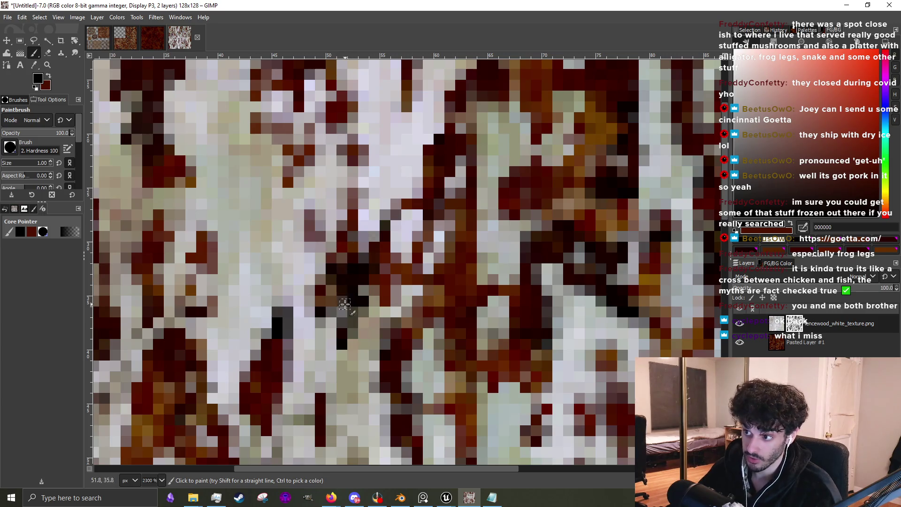
{"action": "scroll", "coordinate": [389, 290], "scroll_direction": "down", "scroll_amount": 4}
{"action": "scroll", "coordinate": [392, 312], "scroll_direction": "up", "scroll_amount": 3}
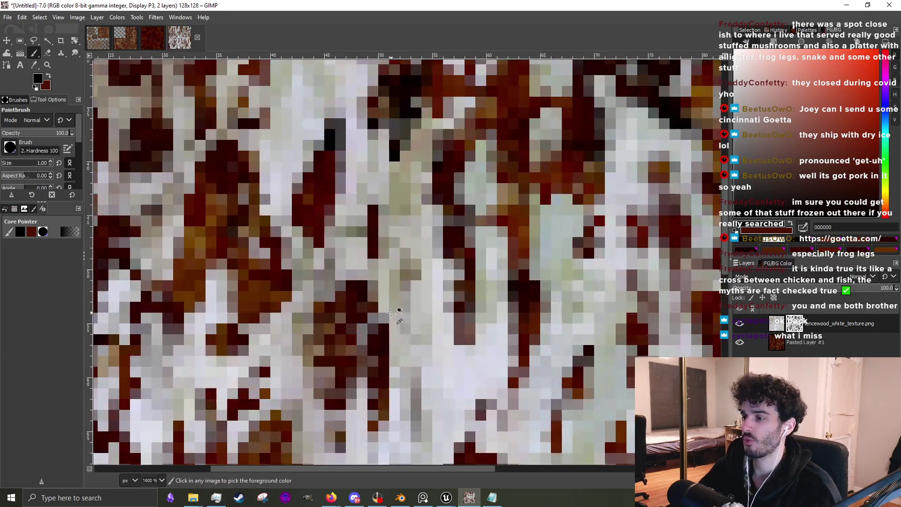
{"action": "left_click_drag", "start_coordinate": [383, 317], "coordinate": [355, 340]}
{"action": "scroll", "coordinate": [368, 318], "scroll_direction": "down", "scroll_amount": 3}
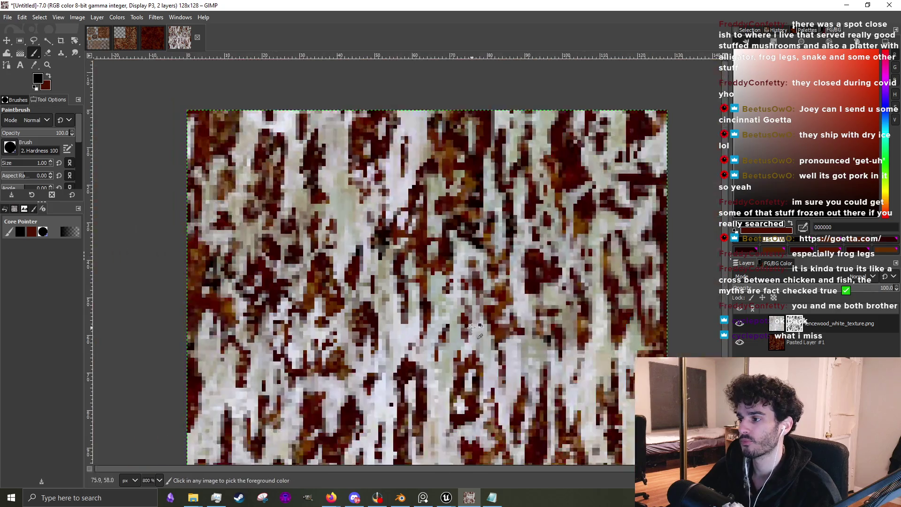
{"action": "scroll", "coordinate": [526, 324], "scroll_direction": "up", "scroll_amount": 3}
{"action": "scroll", "coordinate": [526, 292], "scroll_direction": "down", "scroll_amount": 3}
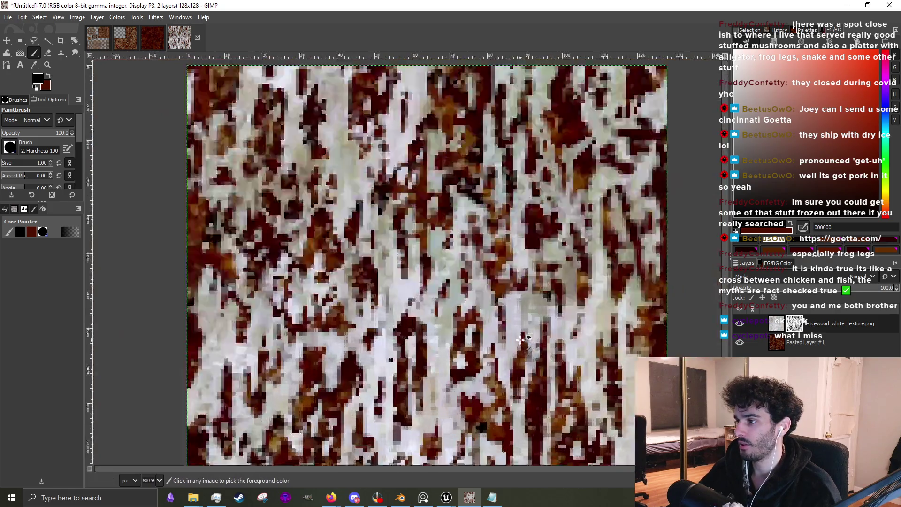
{"action": "scroll", "coordinate": [492, 323], "scroll_direction": "up", "scroll_amount": 2}
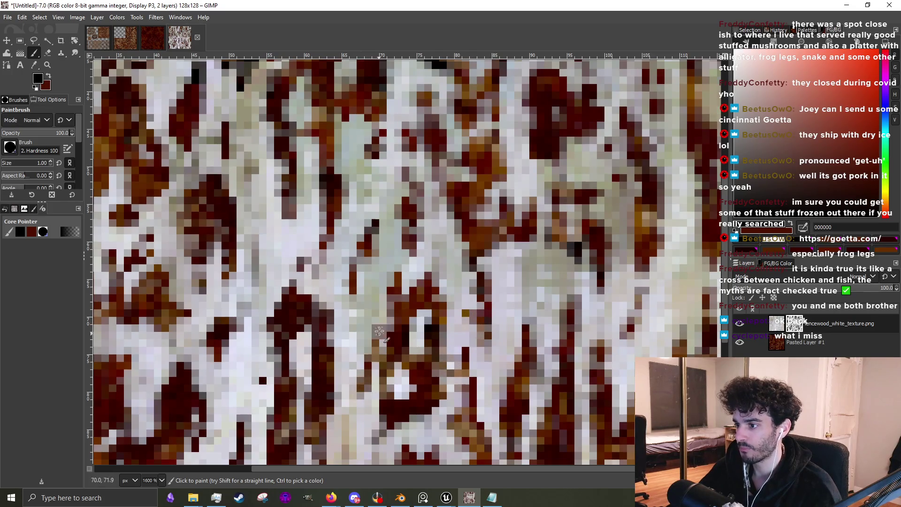
{"action": "scroll", "coordinate": [406, 281], "scroll_direction": "down", "scroll_amount": 3}
{"action": "scroll", "coordinate": [407, 281], "scroll_direction": "up", "scroll_amount": 4}
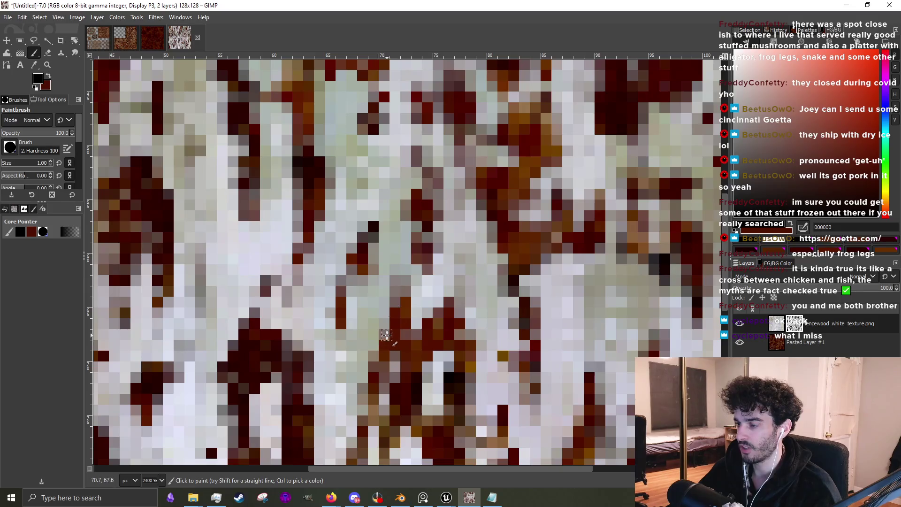
{"action": "scroll", "coordinate": [406, 305], "scroll_direction": "down", "scroll_amount": 4}
{"action": "scroll", "coordinate": [406, 327], "scroll_direction": "up", "scroll_amount": 2}
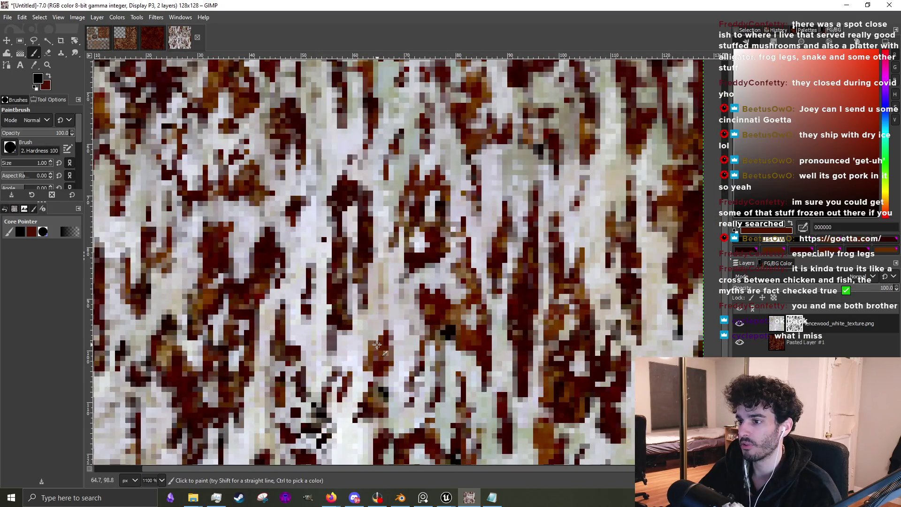
{"action": "scroll", "coordinate": [377, 345], "scroll_direction": "down", "scroll_amount": 2}
{"action": "scroll", "coordinate": [360, 370], "scroll_direction": "up", "scroll_amount": 3}
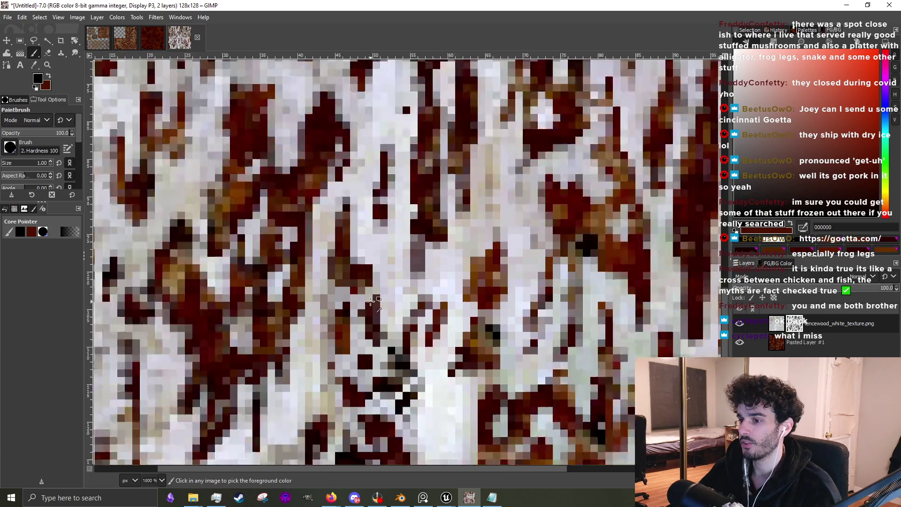
{"action": "scroll", "coordinate": [370, 301], "scroll_direction": "up", "scroll_amount": 1}
{"action": "scroll", "coordinate": [309, 346], "scroll_direction": "down", "scroll_amount": 2}
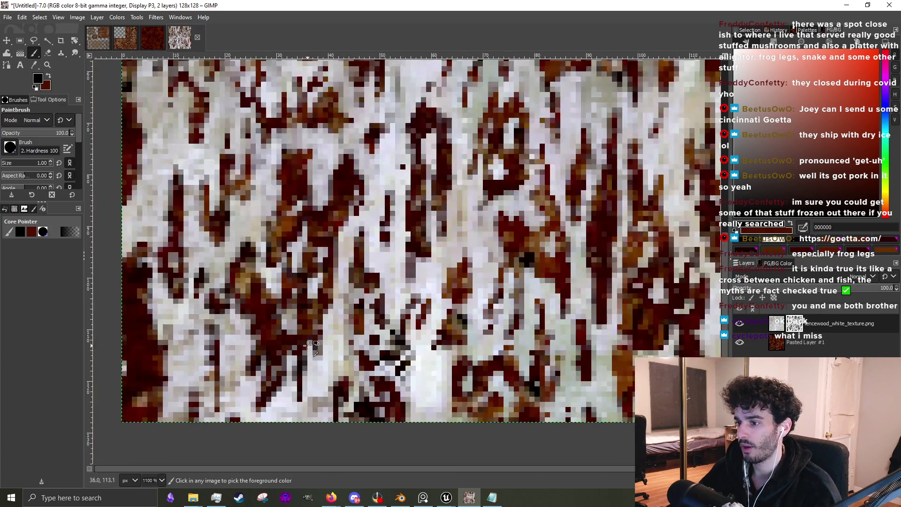
{"action": "scroll", "coordinate": [308, 346], "scroll_direction": "up", "scroll_amount": 2}
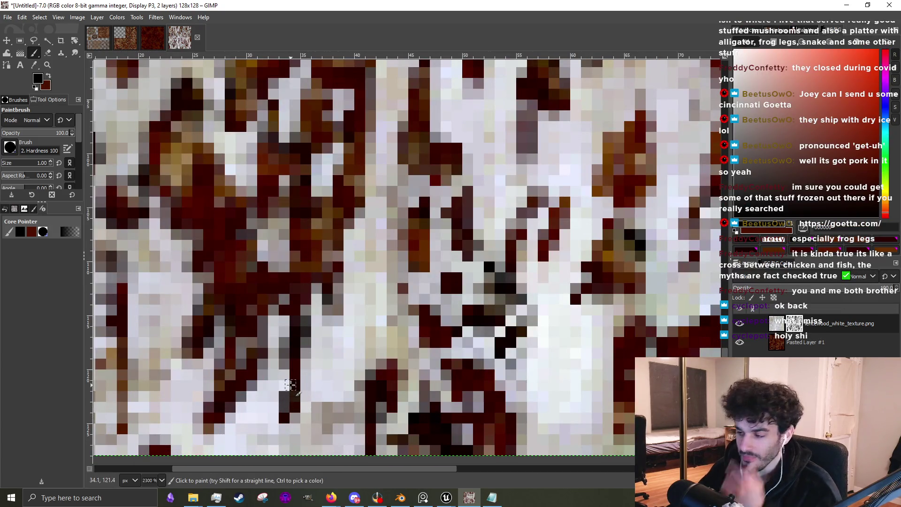
Set the painting colour to black and enlarge the paintbrush to 3 px.
{"action": "left_click", "coordinate": [741, 160]}
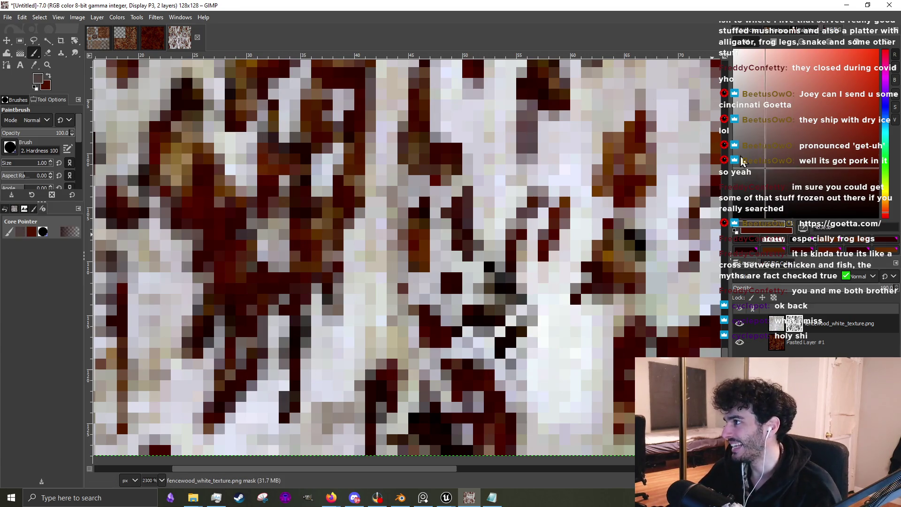
{"action": "left_click_drag", "start_coordinate": [741, 160], "coordinate": [480, 334]}
{"action": "scroll", "coordinate": [398, 280], "scroll_direction": "down", "scroll_amount": 6}
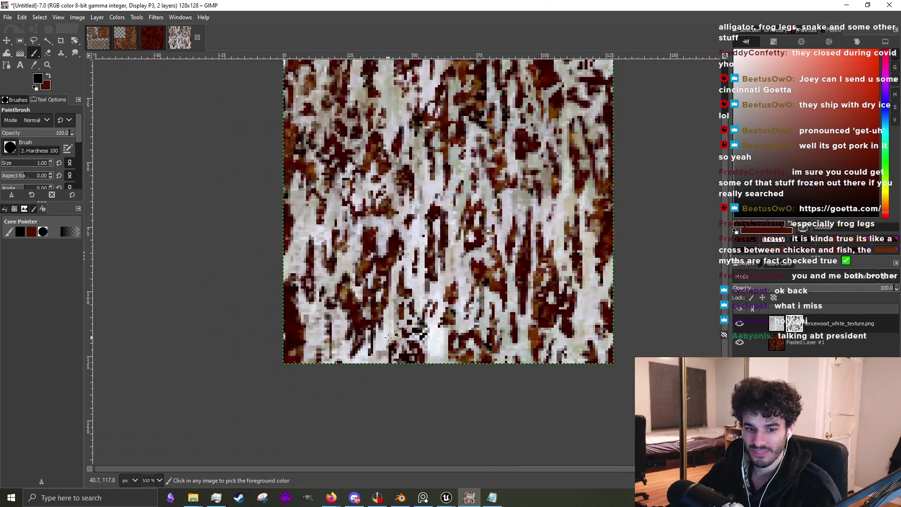
{"action": "scroll", "coordinate": [398, 273], "scroll_direction": "up", "scroll_amount": 2}
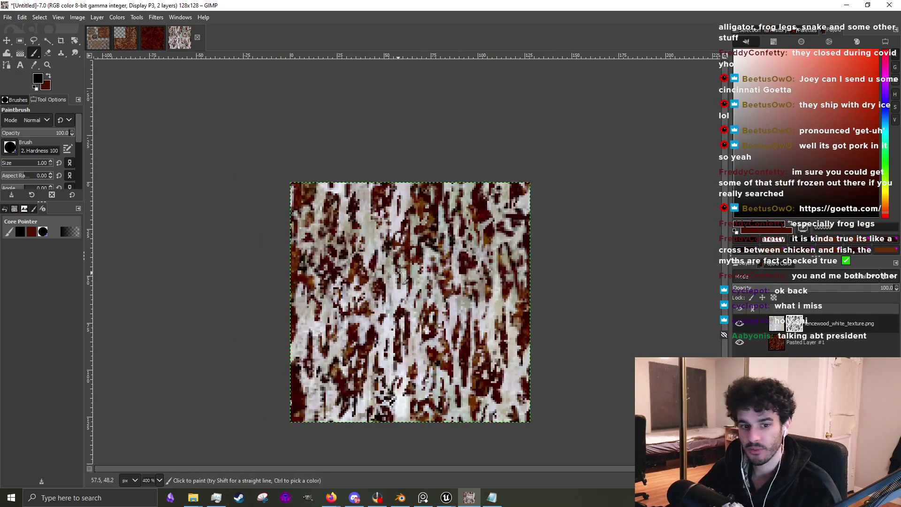
{"action": "scroll", "coordinate": [405, 280], "scroll_direction": "up", "scroll_amount": 2}
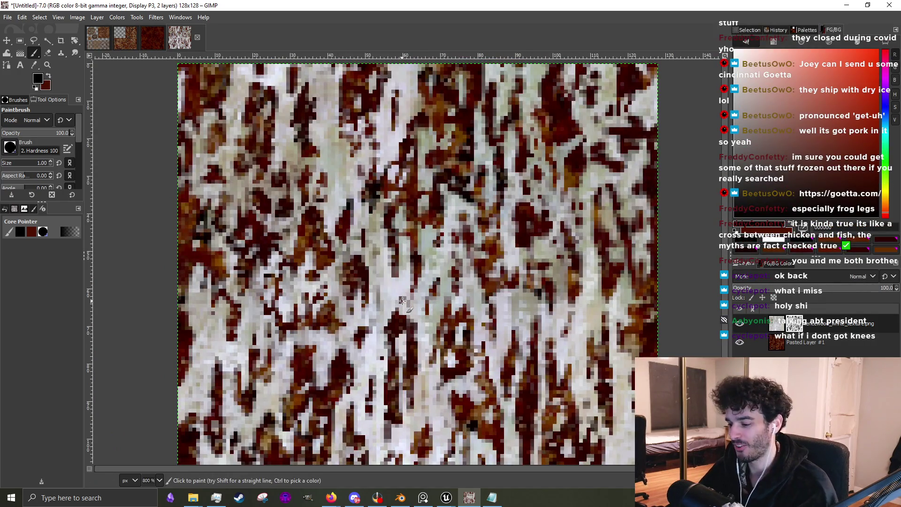
{"action": "key", "text": "bracketright"}
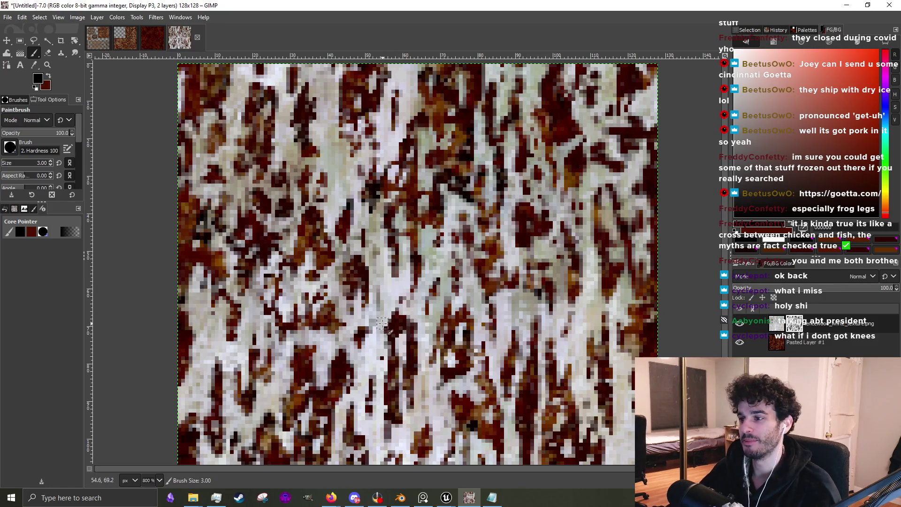
{"action": "scroll", "coordinate": [371, 346], "scroll_direction": "down", "scroll_amount": 2}
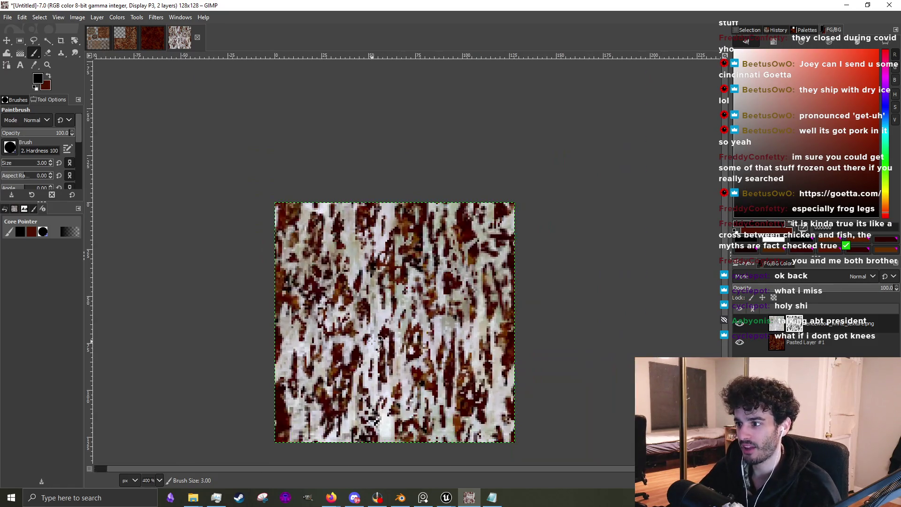
{"action": "scroll", "coordinate": [329, 365], "scroll_direction": "up", "scroll_amount": 3}
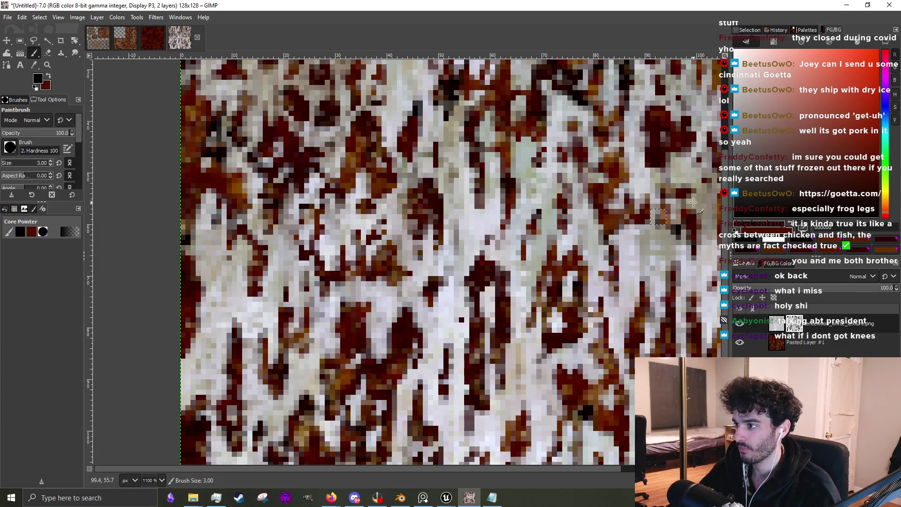
Switch to white and paint touch-ups over dark patches near the centre and left seam.
{"action": "left_click", "coordinate": [325, 388], "text": "ctrl"}
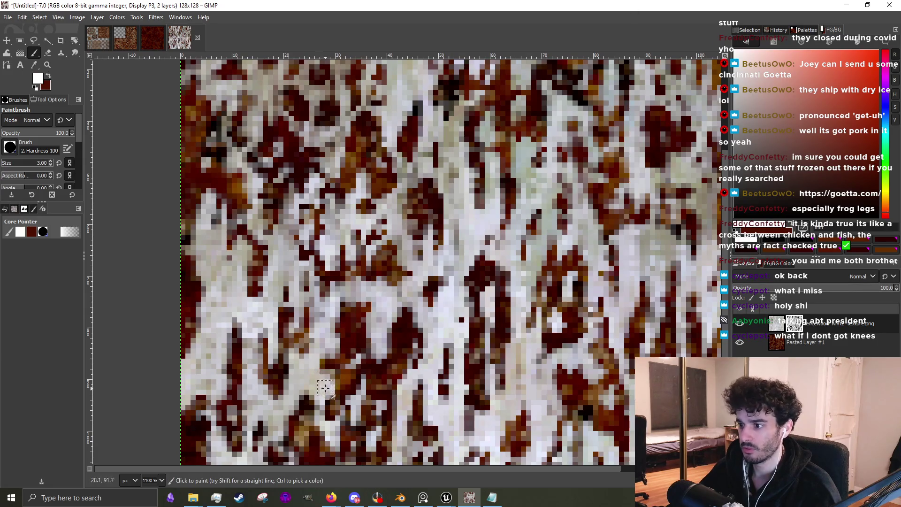
{"action": "left_click_drag", "start_coordinate": [325, 389], "coordinate": [328, 378]}
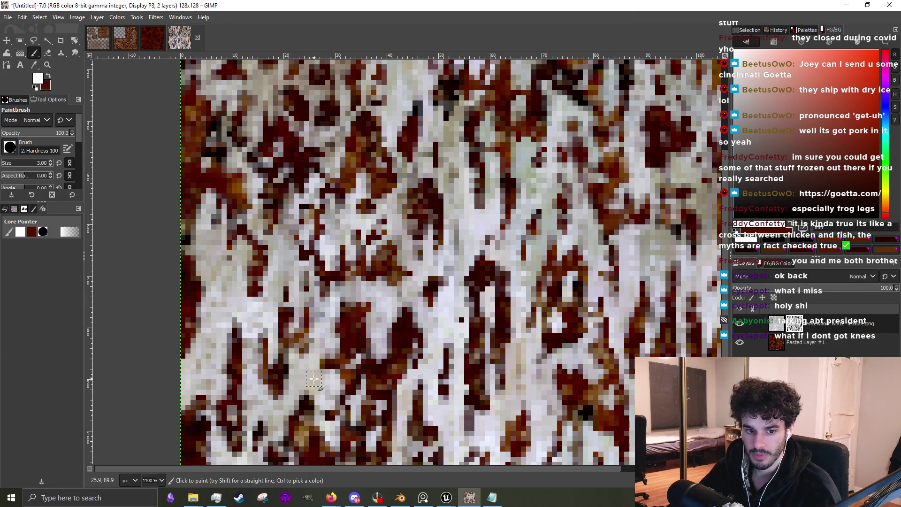
{"action": "scroll", "coordinate": [356, 290], "scroll_direction": "down", "scroll_amount": 2}
{"action": "scroll", "coordinate": [446, 319], "scroll_direction": "up", "scroll_amount": 1}
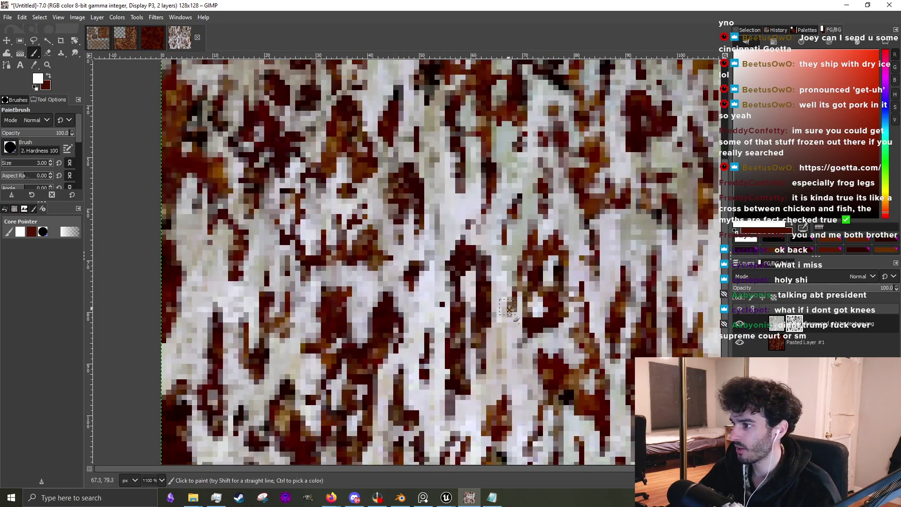
{"action": "scroll", "coordinate": [517, 342], "scroll_direction": "down", "scroll_amount": 2}
{"action": "scroll", "coordinate": [517, 342], "scroll_direction": "up", "scroll_amount": 2}
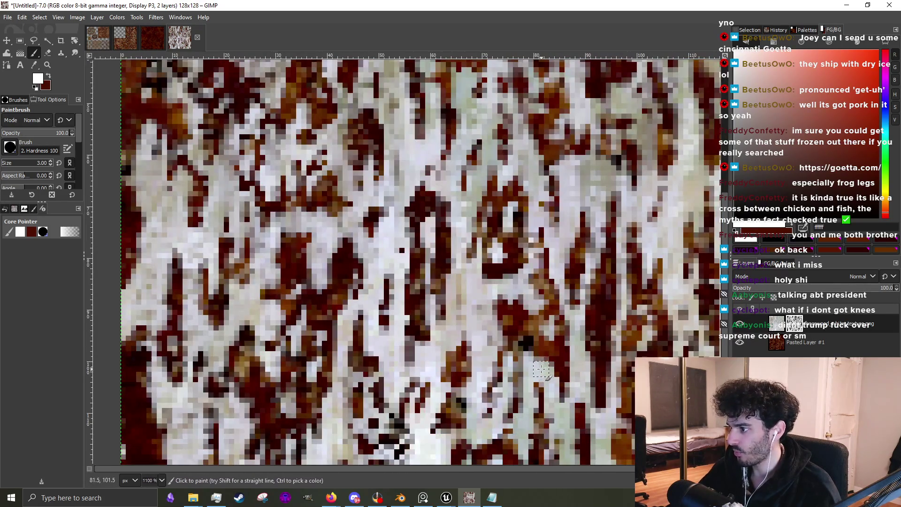
{"action": "scroll", "coordinate": [540, 368], "scroll_direction": "down", "scroll_amount": 2}
{"action": "scroll", "coordinate": [577, 358], "scroll_direction": "up", "scroll_amount": 2}
{"action": "scroll", "coordinate": [576, 358], "scroll_direction": "down", "scroll_amount": 2}
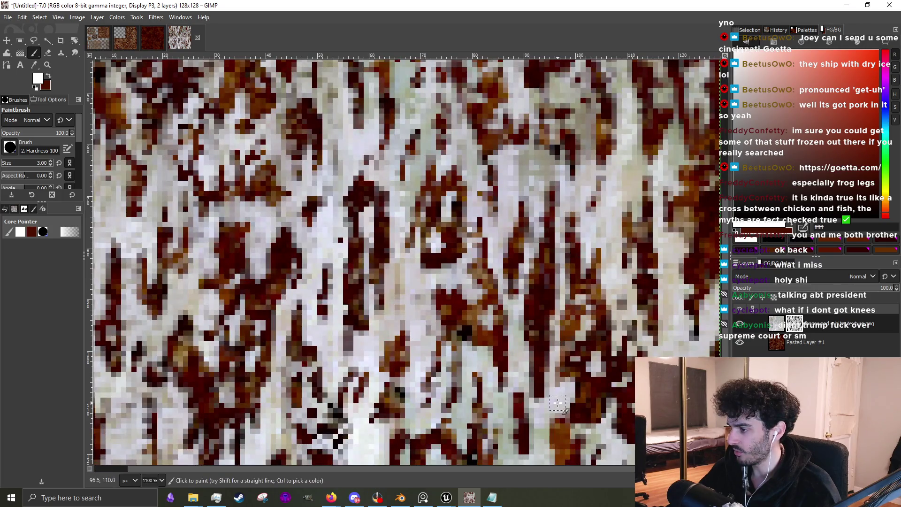
{"action": "scroll", "coordinate": [563, 368], "scroll_direction": "down", "scroll_amount": 2}
{"action": "scroll", "coordinate": [563, 318], "scroll_direction": "up", "scroll_amount": 3}
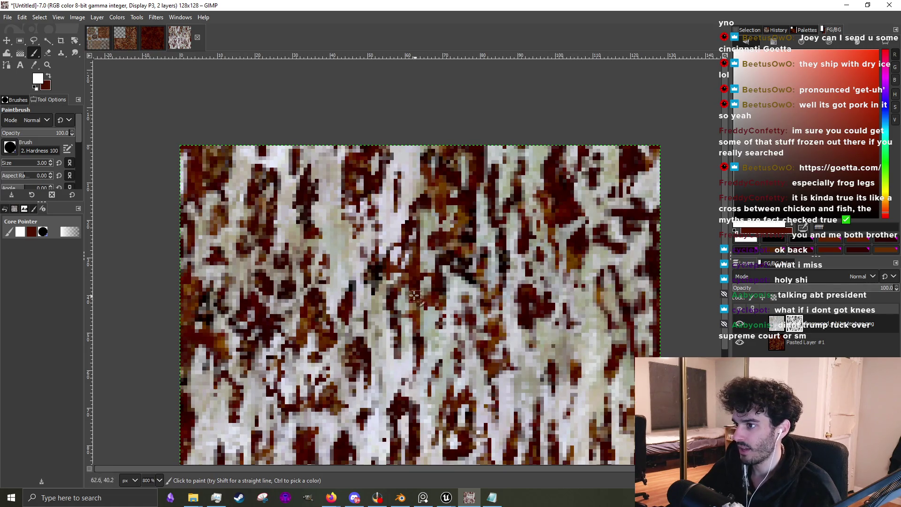
{"action": "mouse_move", "coordinate": [415, 294]}
{"action": "left_mouse_down"}
{"action": "mouse_move", "coordinate": [399, 256]}
{"action": "mouse_move", "coordinate": [413, 265]}
{"action": "mouse_move", "coordinate": [406, 286]}
{"action": "mouse_move", "coordinate": [425, 297]}
{"action": "mouse_move", "coordinate": [416, 283]}
{"action": "left_mouse_up"}
{"action": "mouse_move", "coordinate": [443, 233]}
{"action": "left_mouse_down"}
{"action": "mouse_move", "coordinate": [471, 224]}
{"action": "mouse_move", "coordinate": [474, 234]}
{"action": "mouse_move", "coordinate": [473, 194]}
{"action": "left_mouse_up"}
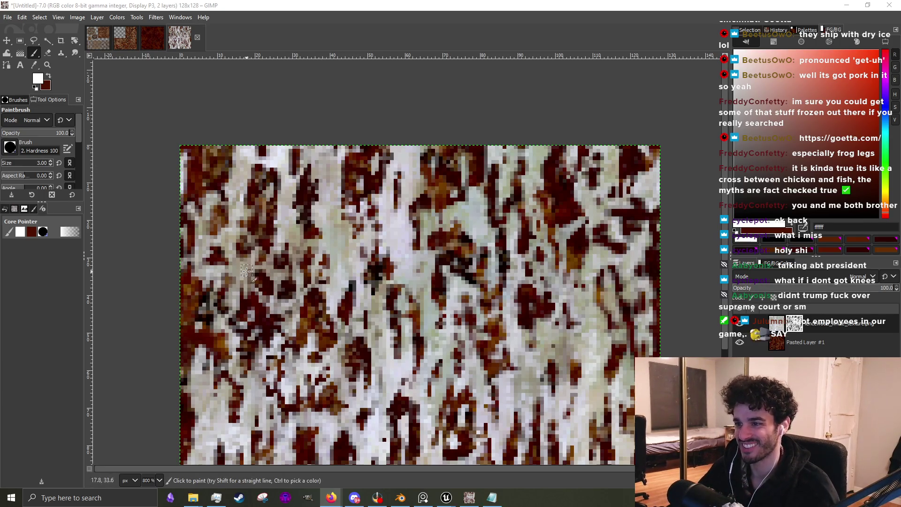
{"action": "mouse_move", "coordinate": [246, 271]}
{"action": "left_mouse_down"}
{"action": "mouse_move", "coordinate": [232, 337]}
{"action": "mouse_move", "coordinate": [268, 315]}
{"action": "mouse_move", "coordinate": [276, 276]}
{"action": "mouse_move", "coordinate": [268, 358]}
{"action": "left_mouse_up"}
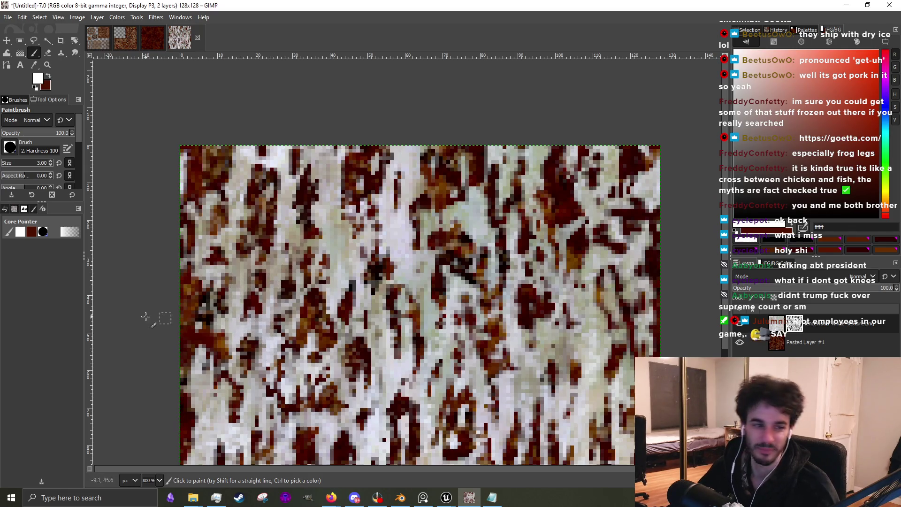
Switch to Firefox and scroll the ground.news homepage's Daily Briefing and Top News Stories.
{"action": "key", "text": "alt+Tab"}
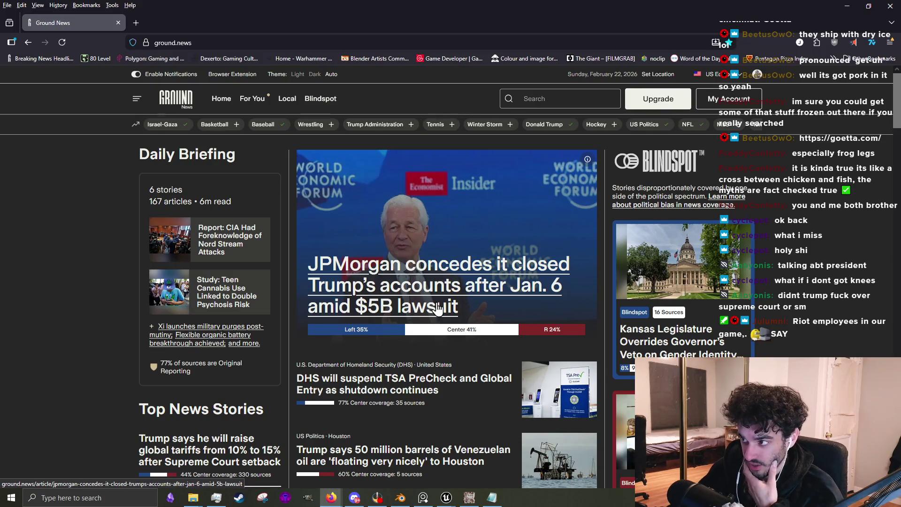
{"action": "scroll", "coordinate": [351, 350], "scroll_direction": "down", "scroll_amount": 3}
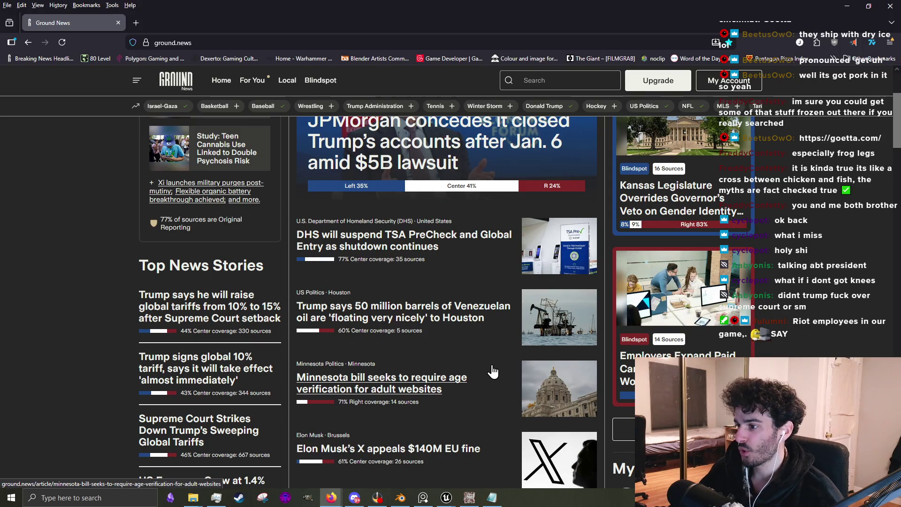
{"action": "scroll", "coordinate": [453, 424], "scroll_direction": "down", "scroll_amount": 2}
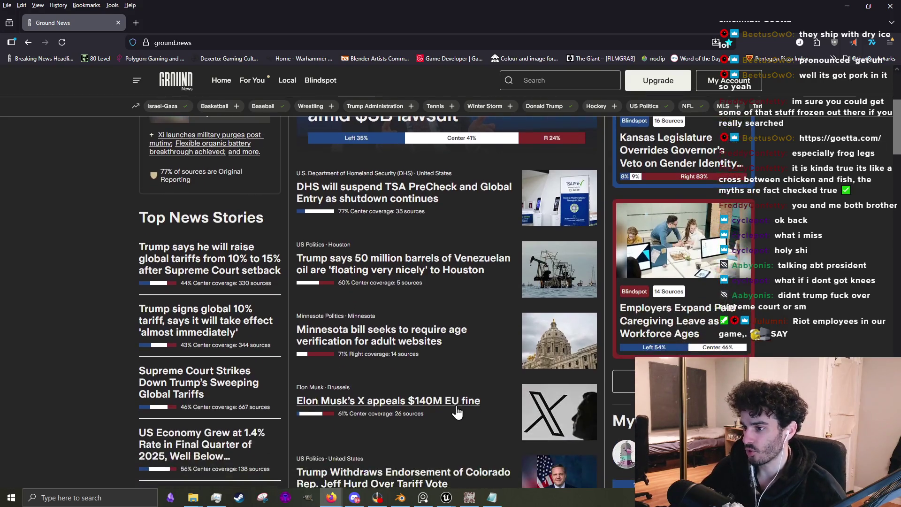
{"action": "scroll", "coordinate": [458, 412], "scroll_direction": "down", "scroll_amount": 3}
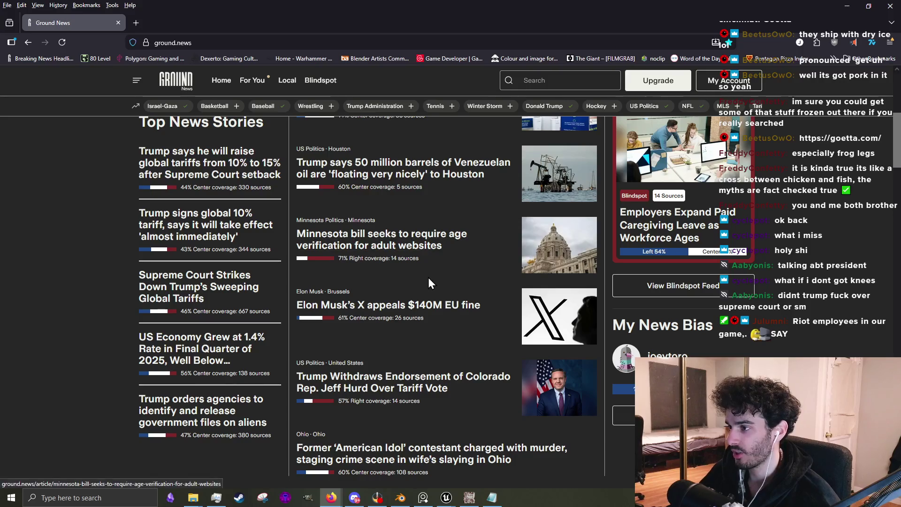
{"action": "scroll", "coordinate": [427, 278], "scroll_direction": "down", "scroll_amount": 3}
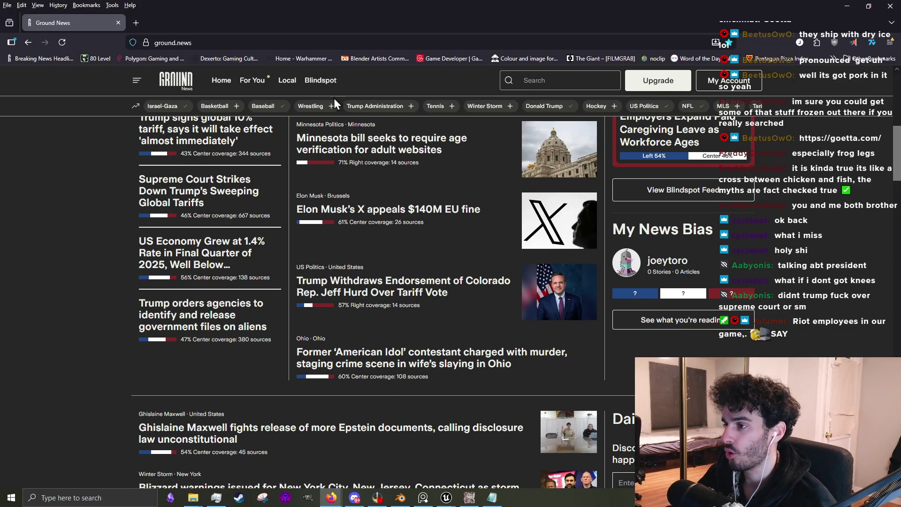
{"action": "scroll", "coordinate": [136, 326], "scroll_direction": "up", "scroll_amount": 10}
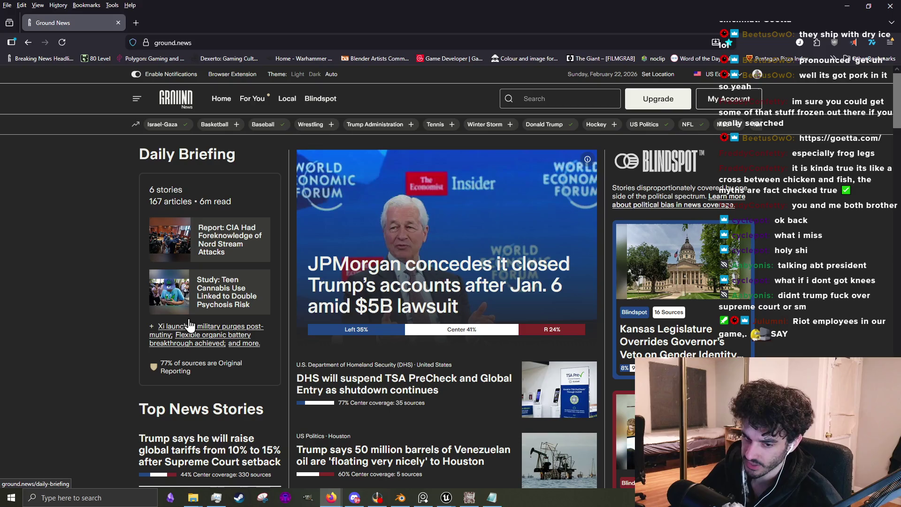
{"action": "scroll", "coordinate": [189, 331], "scroll_direction": "down", "scroll_amount": 2}
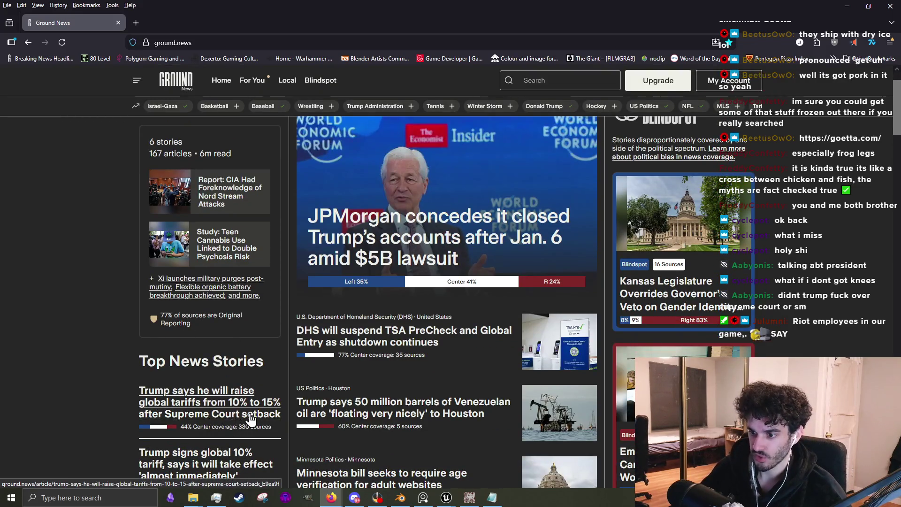
{"action": "scroll", "coordinate": [224, 410], "scroll_direction": "down", "scroll_amount": 2}
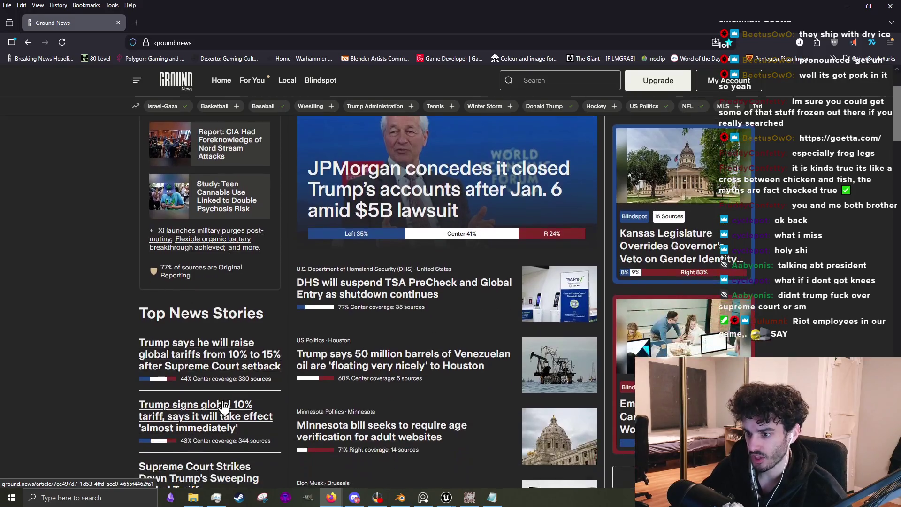
Visit the Polygon bookmark, then the Dexerto bookmark, and scroll Dexerto's front page.
{"action": "left_click", "coordinate": [144, 59]}
{"action": "scroll", "coordinate": [320, 438], "scroll_direction": "down", "scroll_amount": 6}
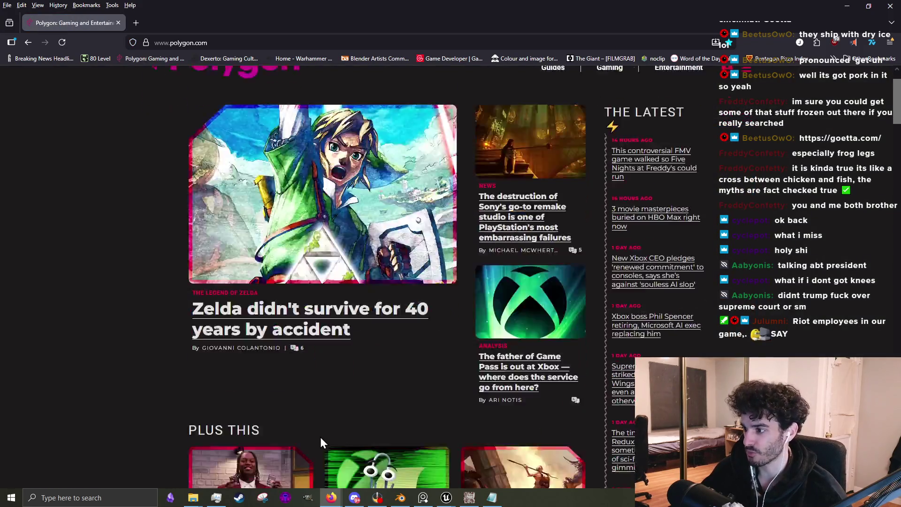
{"action": "scroll", "coordinate": [329, 356], "scroll_direction": "down", "scroll_amount": 6}
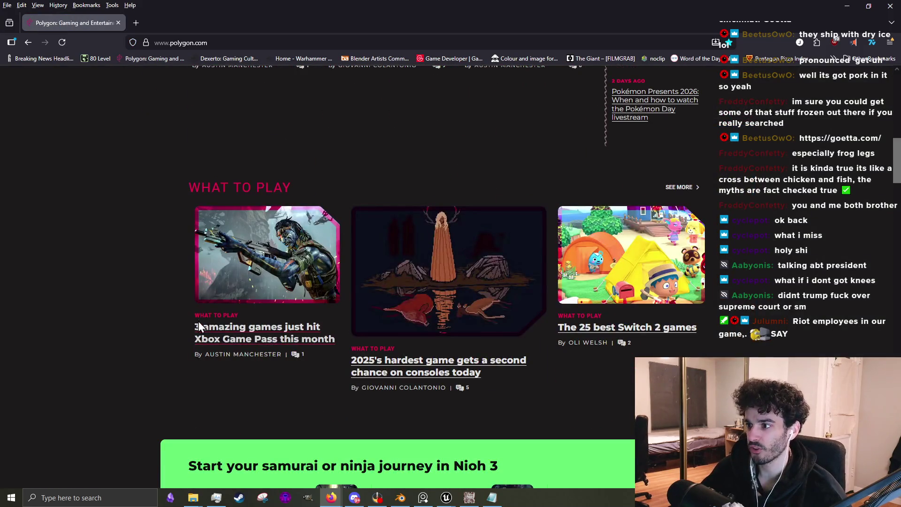
{"action": "left_click", "coordinate": [219, 63]}
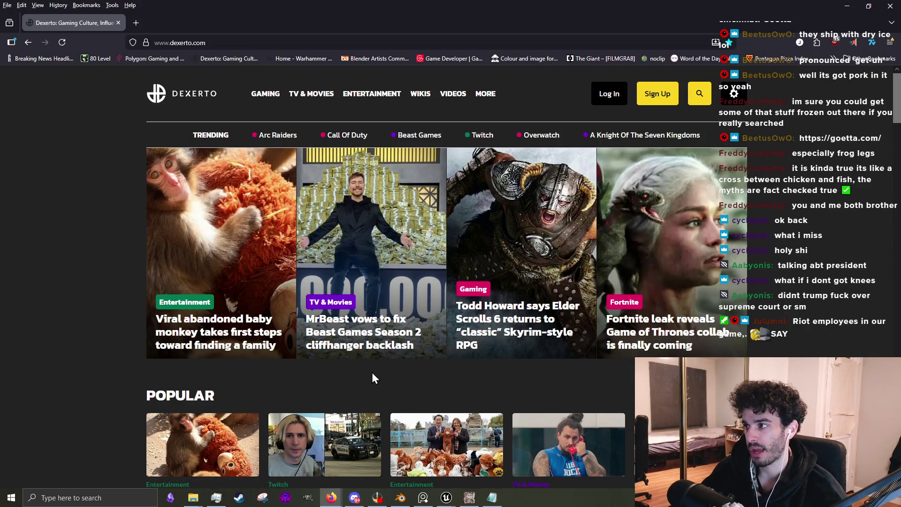
{"action": "scroll", "coordinate": [373, 375], "scroll_direction": "down", "scroll_amount": 4}
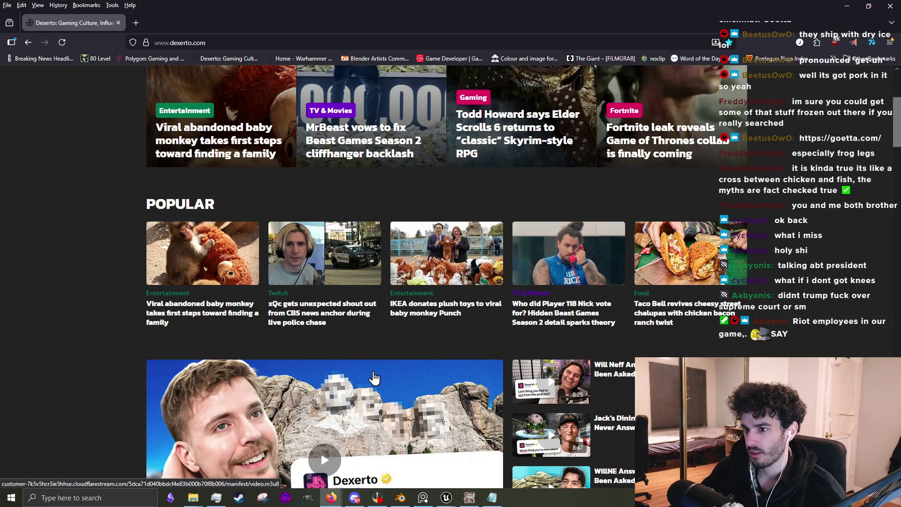
{"action": "scroll", "coordinate": [378, 373], "scroll_direction": "down", "scroll_amount": 5}
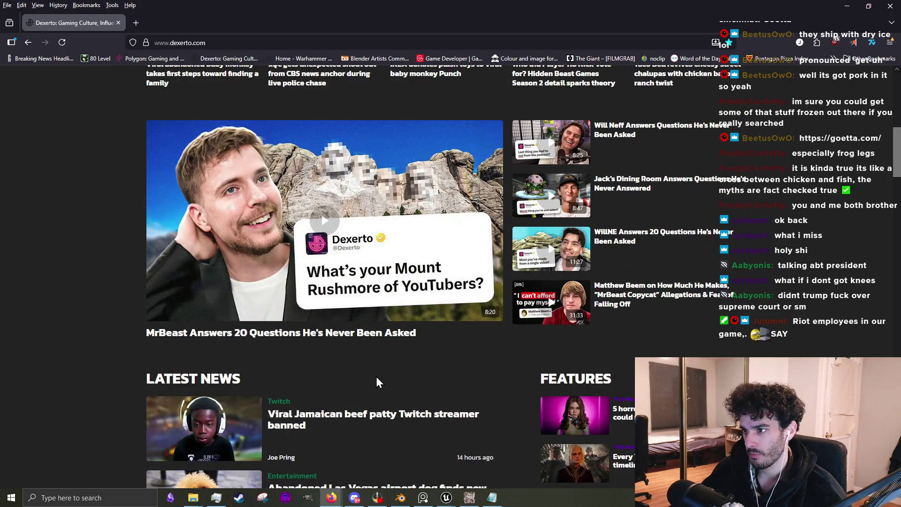
{"action": "scroll", "coordinate": [376, 378], "scroll_direction": "down", "scroll_amount": 2}
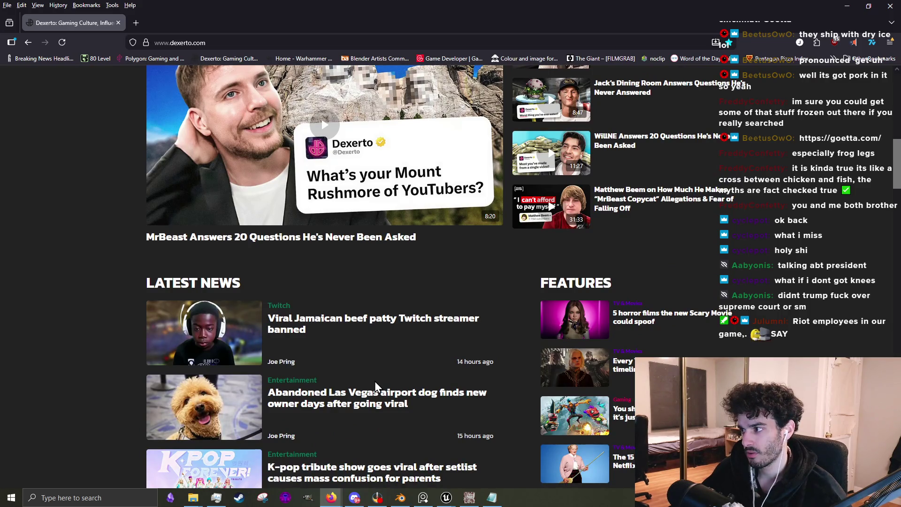
{"action": "scroll", "coordinate": [375, 386], "scroll_direction": "down", "scroll_amount": 2}
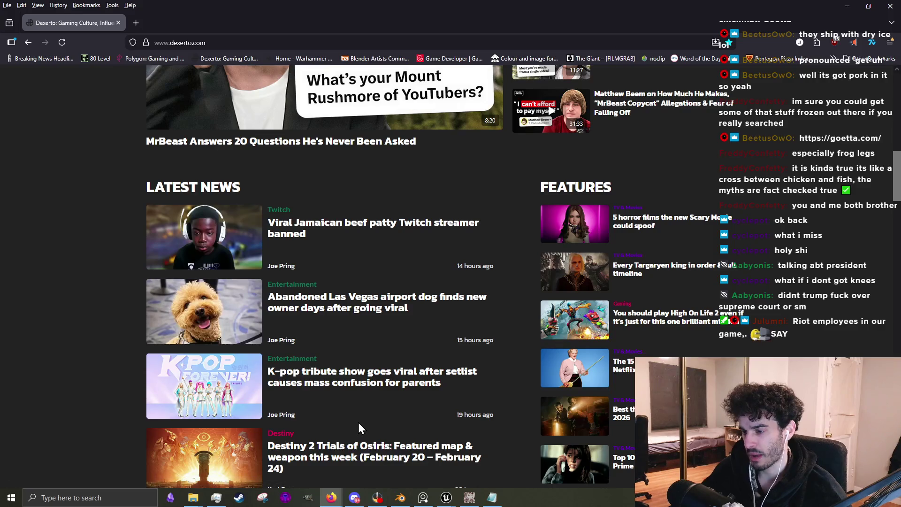
{"action": "scroll", "coordinate": [359, 420], "scroll_direction": "down", "scroll_amount": 5}
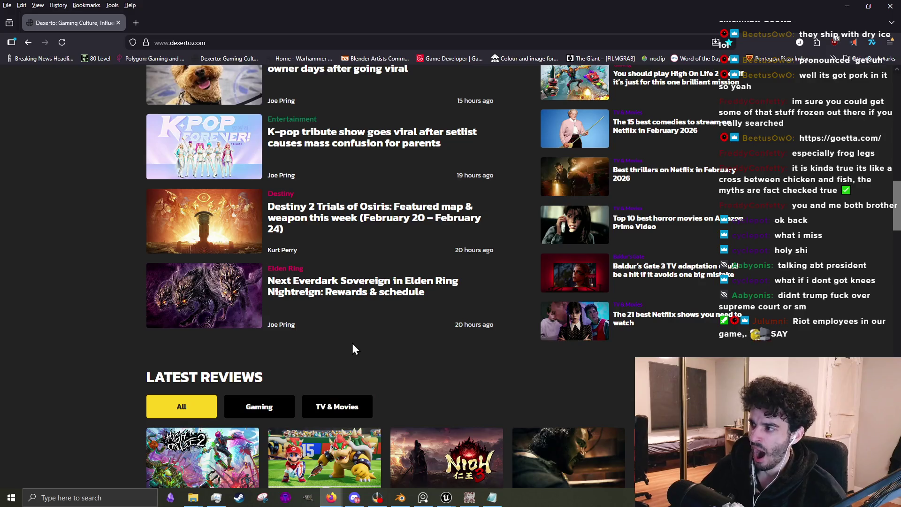
{"action": "scroll", "coordinate": [362, 343], "scroll_direction": "down", "scroll_amount": 3}
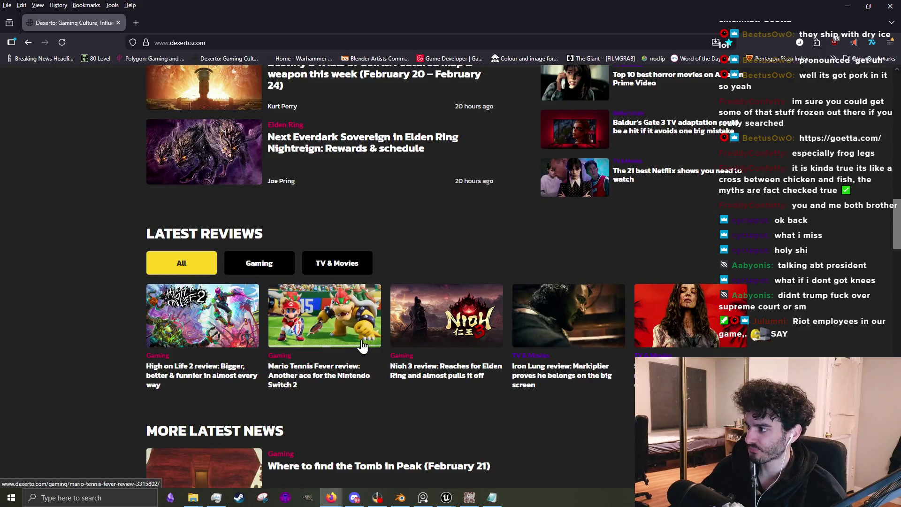
Read the 'The 21 best Netflix shows you need to watch' article, then return to GIMP.
{"action": "left_click", "coordinate": [698, 184]}
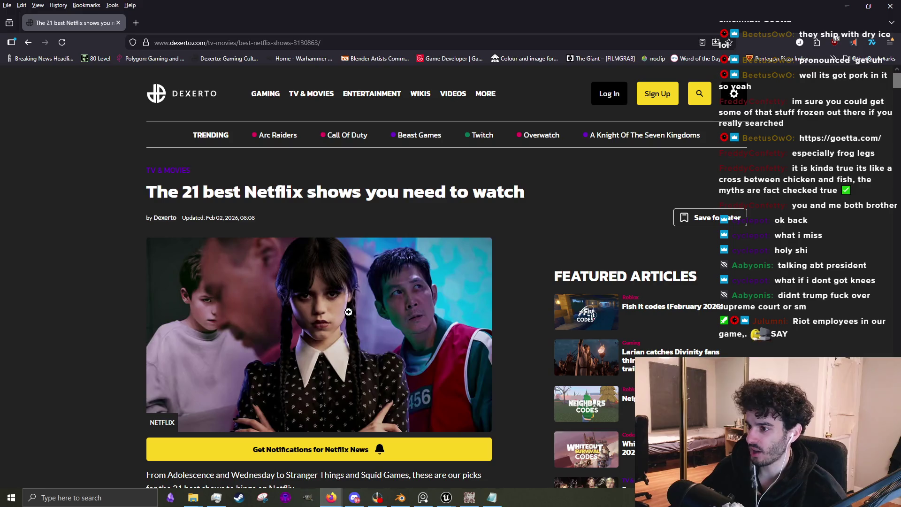
{"action": "scroll", "coordinate": [299, 378], "scroll_direction": "down", "scroll_amount": 4}
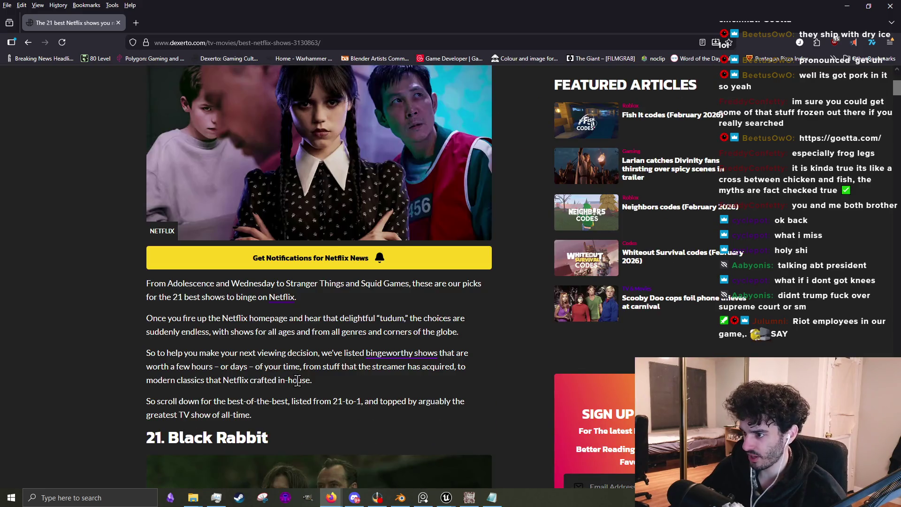
{"action": "scroll", "coordinate": [299, 377], "scroll_direction": "down", "scroll_amount": 6}
{"action": "scroll", "coordinate": [308, 376], "scroll_direction": "up", "scroll_amount": 10}
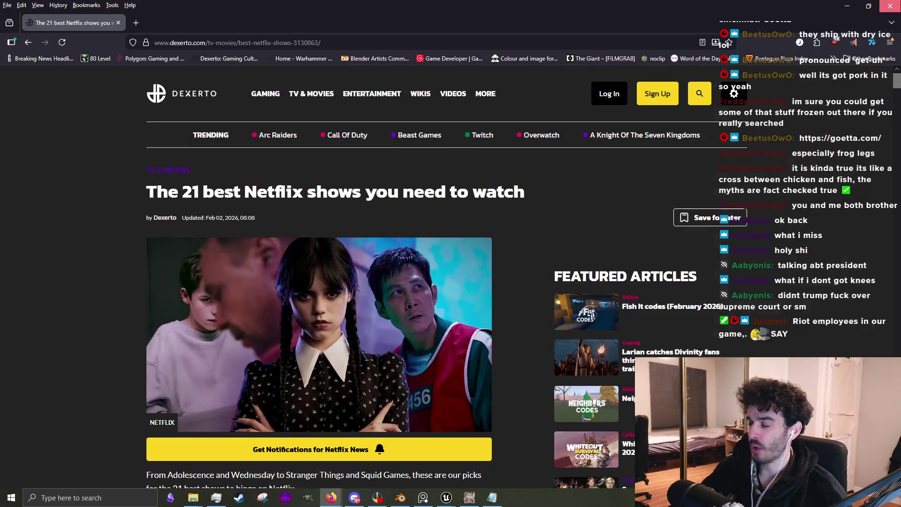
{"action": "key", "text": "alt+Tab"}
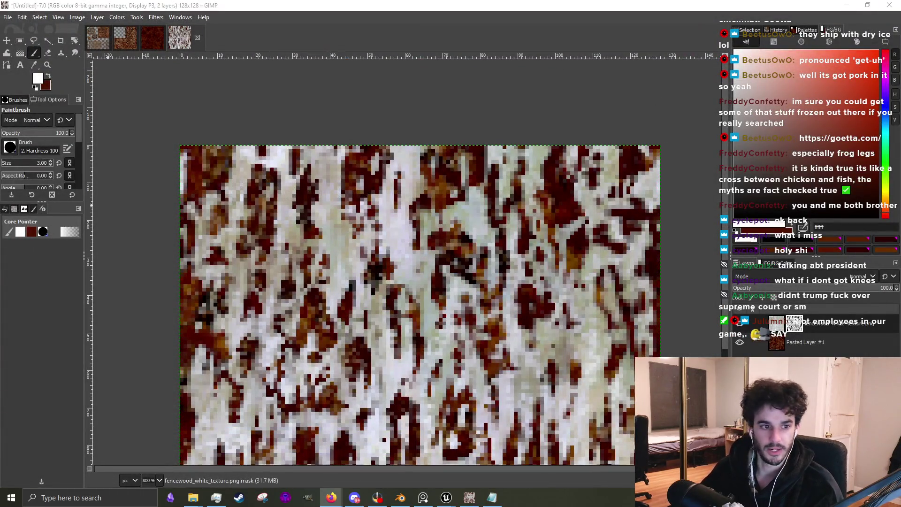
Make black the painting colour and dab it onto the mask near the centre.
{"action": "scroll", "coordinate": [451, 312], "scroll_direction": "down", "scroll_amount": 4}
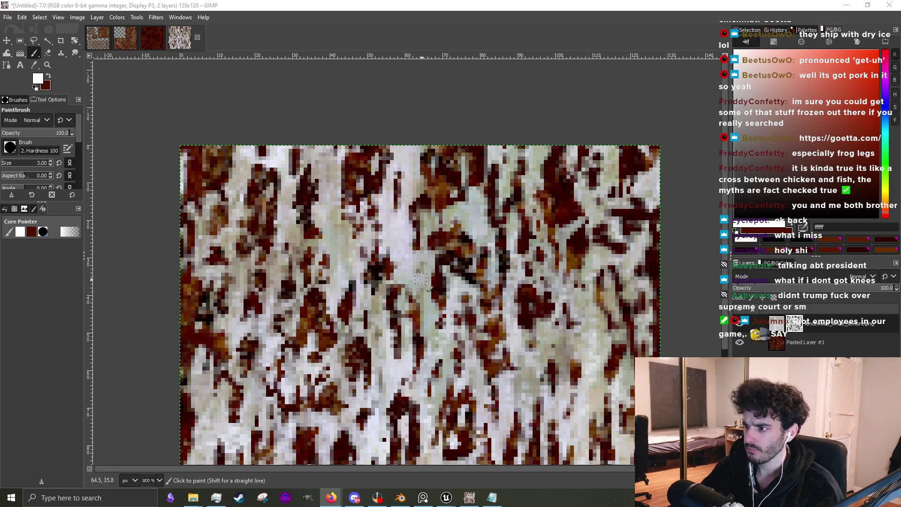
{"action": "scroll", "coordinate": [450, 313], "scroll_direction": "up", "scroll_amount": 2}
{"action": "scroll", "coordinate": [450, 312], "scroll_direction": "up", "scroll_amount": 1}
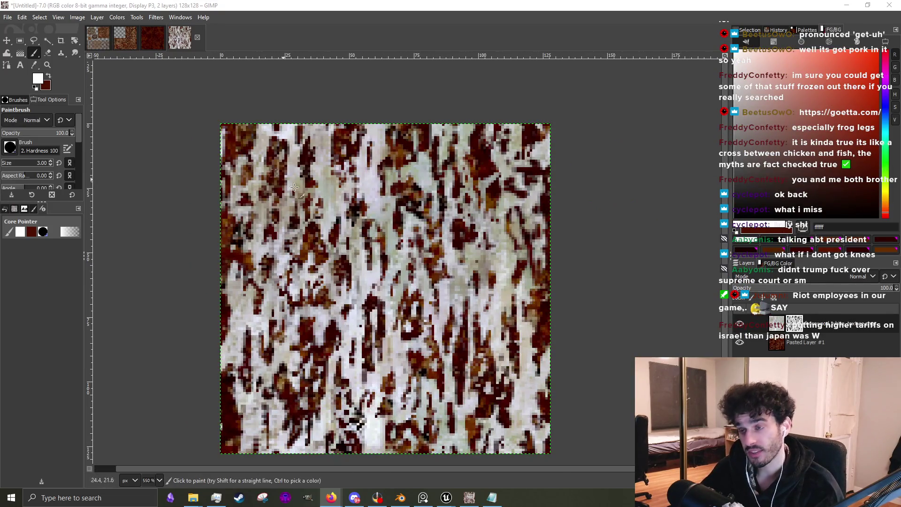
{"action": "left_click", "coordinate": [745, 249]}
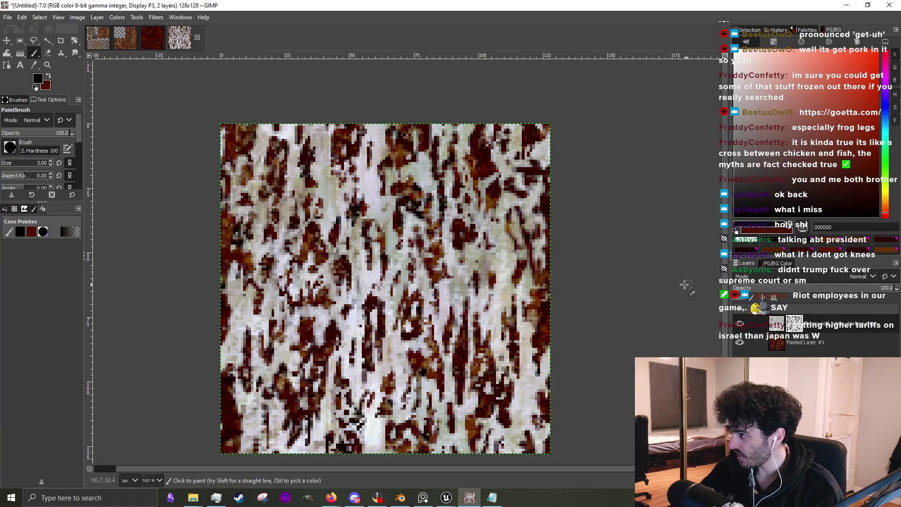
{"action": "scroll", "coordinate": [481, 274], "scroll_direction": "up", "scroll_amount": 2}
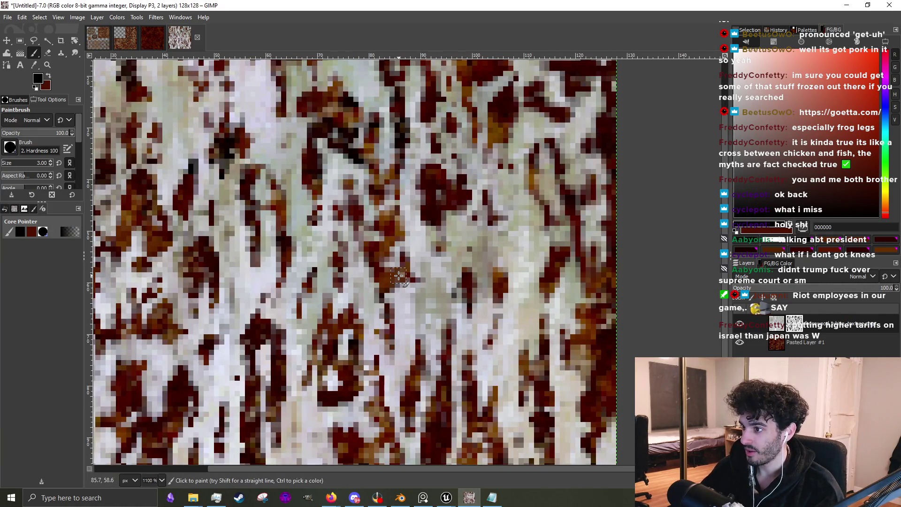
{"action": "left_click_drag", "start_coordinate": [406, 281], "coordinate": [413, 287]}
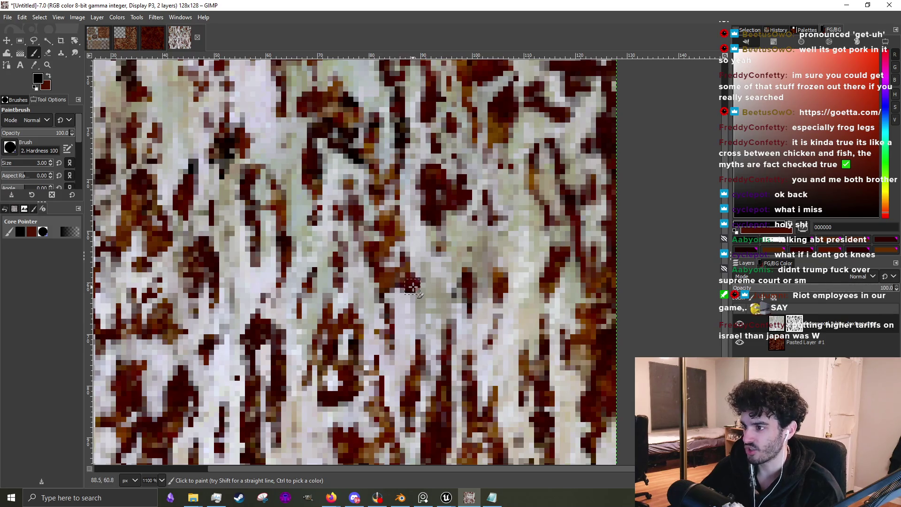
Shrink the brush to 2 px and paint a short black column over a seam.
{"action": "scroll", "coordinate": [414, 289], "scroll_direction": "up", "scroll_amount": 2}
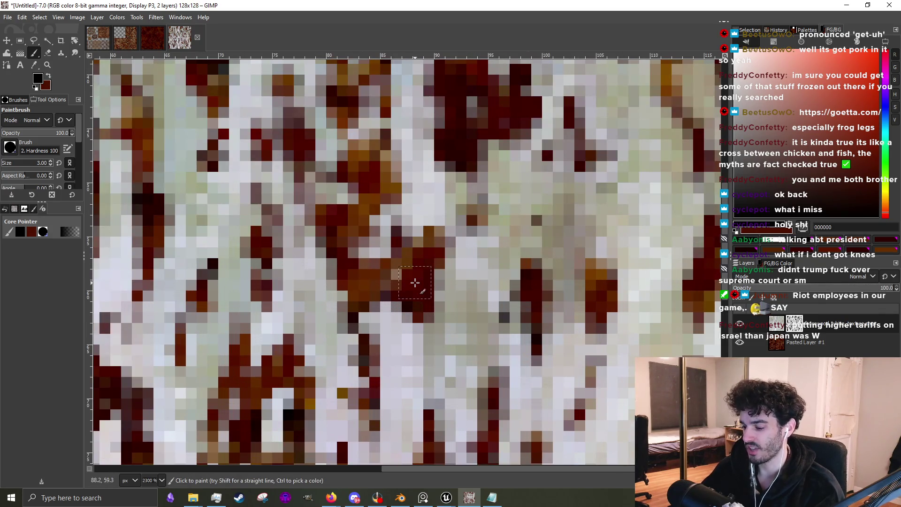
{"action": "key", "text": "bracketleft"}
{"action": "left_click", "coordinate": [441, 223]}
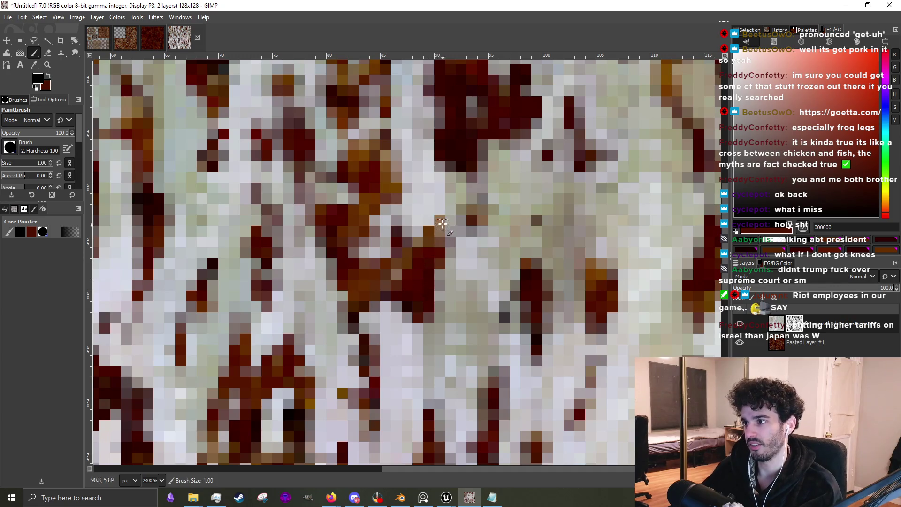
{"action": "mouse_move", "coordinate": [439, 273]}
{"action": "left_mouse_down"}
{"action": "mouse_move", "coordinate": [441, 338]}
{"action": "mouse_move", "coordinate": [444, 314]}
{"action": "left_mouse_up"}
{"action": "scroll", "coordinate": [444, 313], "scroll_direction": "down", "scroll_amount": 1}
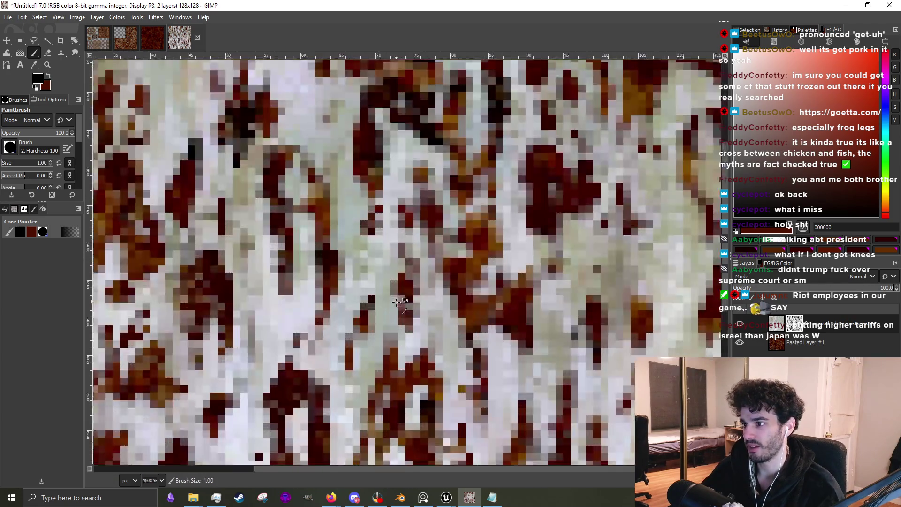
Paint further black touch-ups along the seam patches and zoom to inspect them.
{"action": "mouse_move", "coordinate": [396, 280]}
{"action": "left_mouse_down"}
{"action": "mouse_move", "coordinate": [387, 308]}
{"action": "mouse_move", "coordinate": [365, 282]}
{"action": "mouse_move", "coordinate": [385, 265]}
{"action": "mouse_move", "coordinate": [370, 279]}
{"action": "mouse_move", "coordinate": [420, 268]}
{"action": "mouse_move", "coordinate": [430, 235]}
{"action": "mouse_move", "coordinate": [411, 206]}
{"action": "mouse_move", "coordinate": [413, 188]}
{"action": "left_mouse_up"}
{"action": "scroll", "coordinate": [427, 225], "scroll_direction": "down", "scroll_amount": 3}
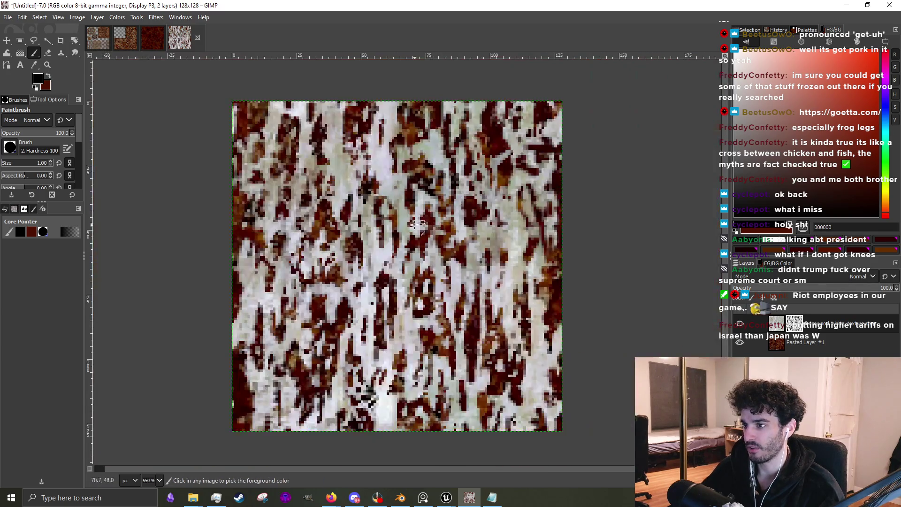
{"action": "scroll", "coordinate": [351, 241], "scroll_direction": "up", "scroll_amount": 3}
{"action": "mouse_move", "coordinate": [351, 241]}
{"action": "left_mouse_down"}
{"action": "mouse_move", "coordinate": [339, 312]}
{"action": "mouse_move", "coordinate": [352, 257]}
{"action": "mouse_move", "coordinate": [381, 240]}
{"action": "mouse_move", "coordinate": [382, 251]}
{"action": "mouse_move", "coordinate": [391, 248]}
{"action": "left_mouse_up"}
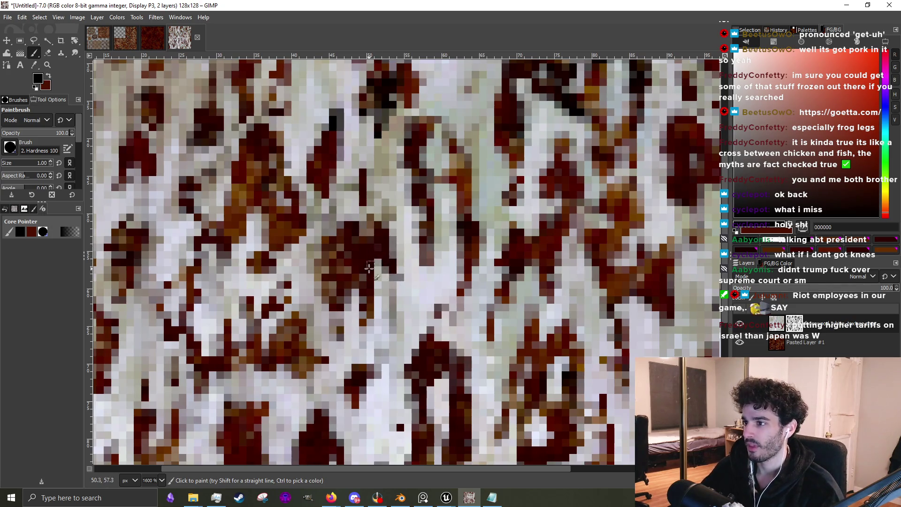
{"action": "scroll", "coordinate": [334, 277], "scroll_direction": "up", "scroll_amount": 3, "text": "ctrl"}
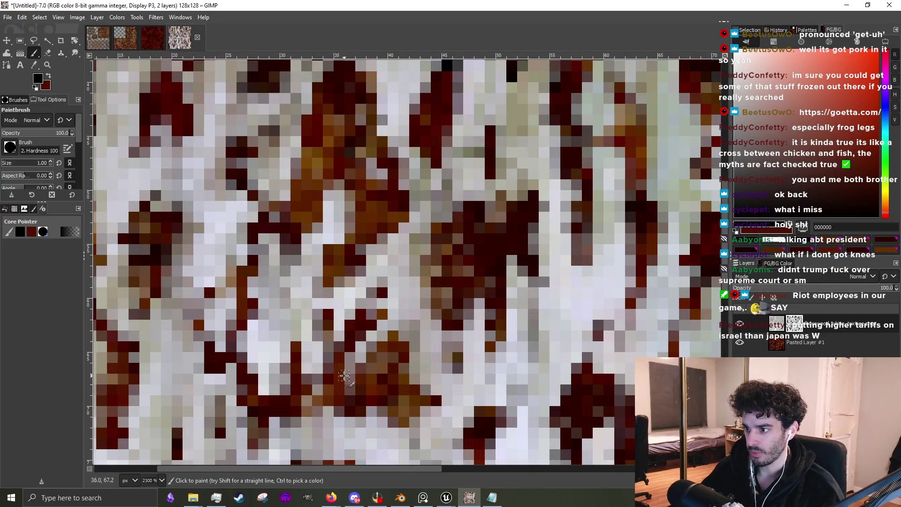
{"action": "scroll", "coordinate": [360, 342], "scroll_direction": "down", "scroll_amount": 5, "text": "ctrl"}
{"action": "scroll", "coordinate": [360, 344], "scroll_direction": "up", "scroll_amount": 3, "text": "ctrl"}
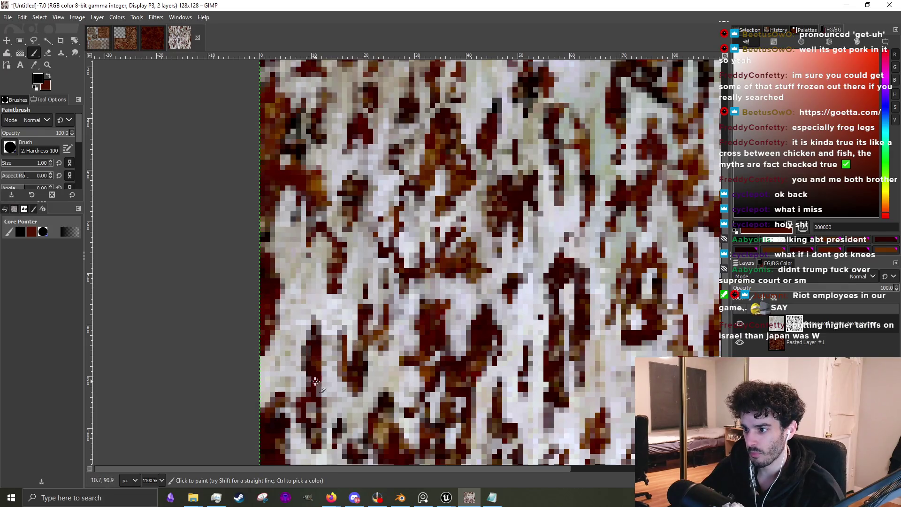
{"action": "scroll", "coordinate": [314, 406], "scroll_direction": "down", "scroll_amount": 3, "text": "ctrl"}
{"action": "scroll", "coordinate": [456, 344], "scroll_direction": "up", "scroll_amount": 2, "text": "ctrl"}
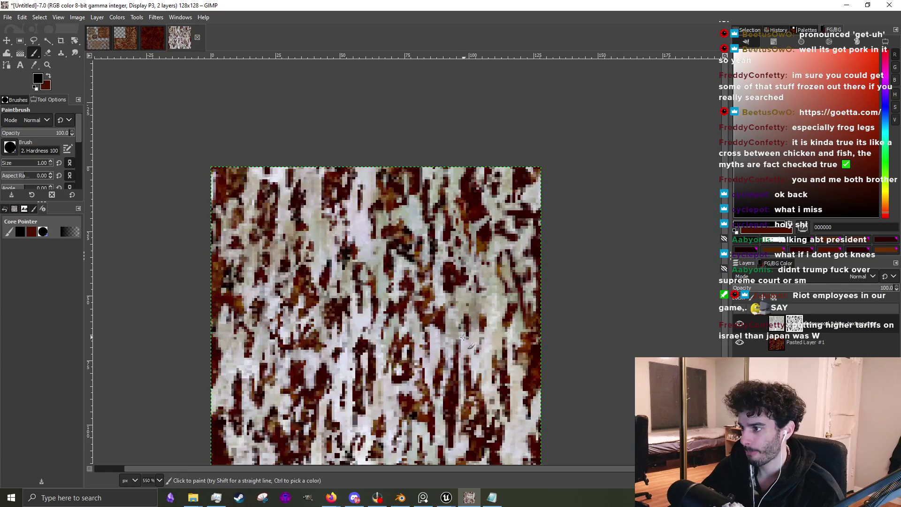
{"action": "scroll", "coordinate": [499, 313], "scroll_direction": "down", "scroll_amount": 5, "text": "ctrl"}
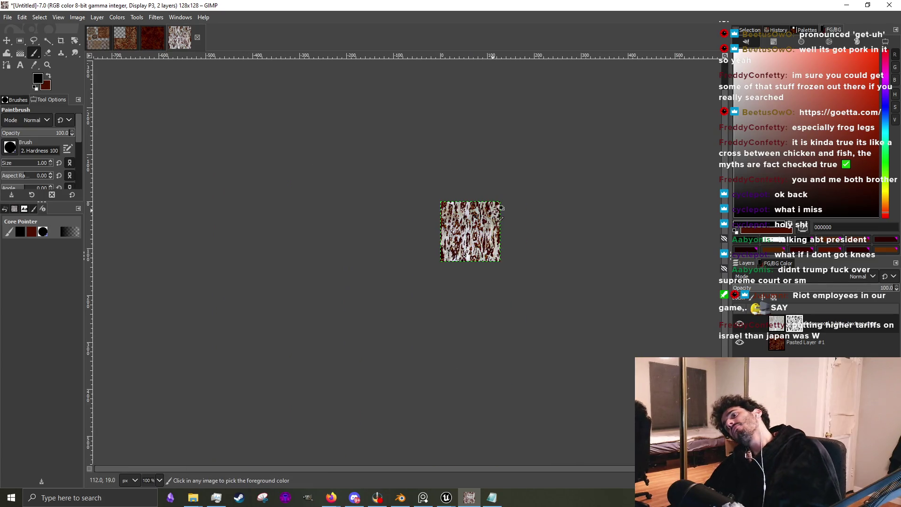
{"action": "scroll", "coordinate": [483, 235], "scroll_direction": "up", "scroll_amount": 5, "text": "ctrl"}
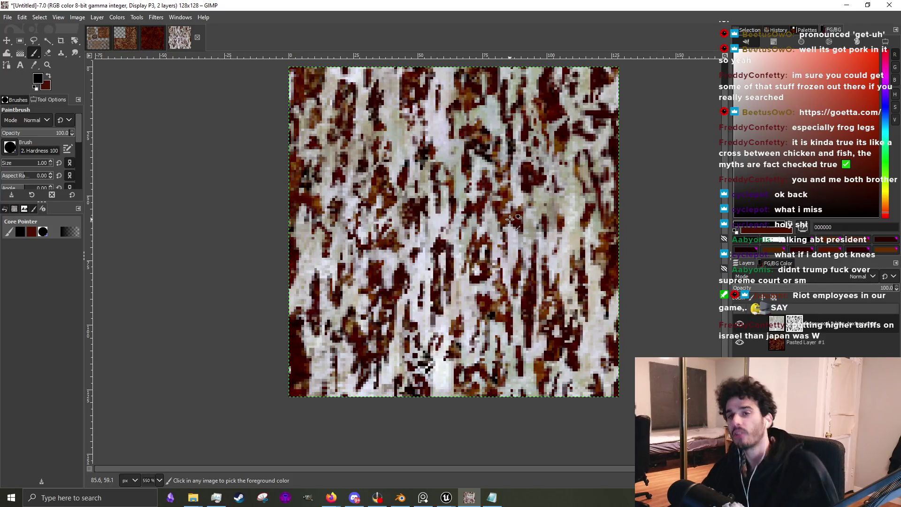
With a white 4 px brush, cover the dark spots at the centre, top, bottom and left.
{"action": "left_click", "coordinate": [734, 39]}
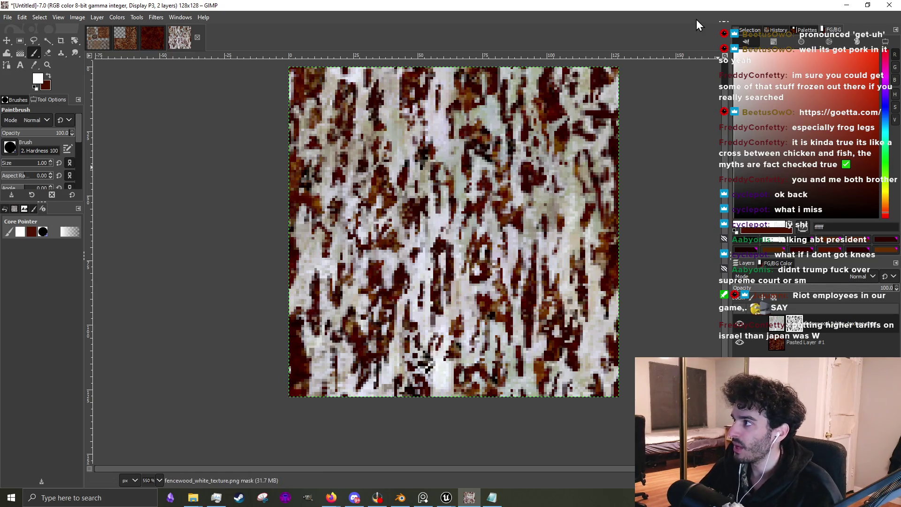
{"action": "key", "text": "bracketright"}
{"action": "key", "text": "bracketright"}
{"action": "key", "text": "bracketright"}
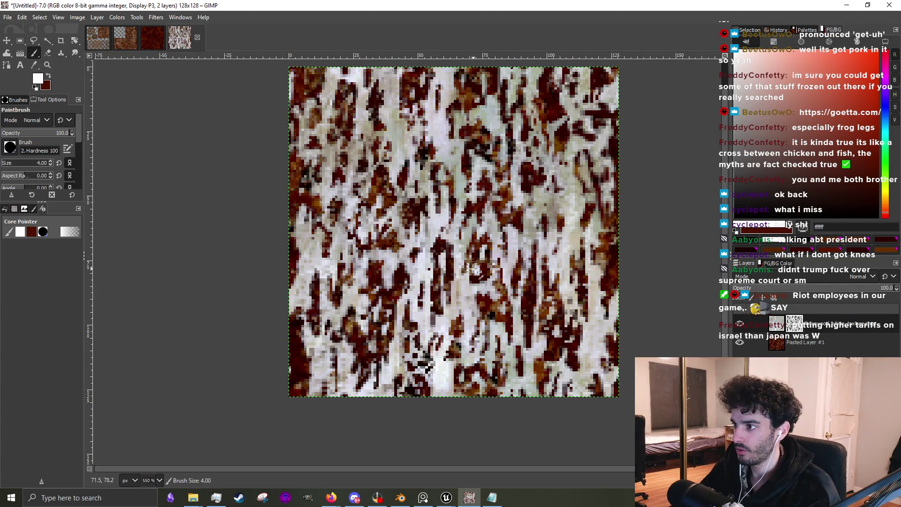
{"action": "mouse_move", "coordinate": [408, 319]}
{"action": "left_mouse_down"}
{"action": "mouse_move", "coordinate": [378, 289]}
{"action": "mouse_move", "coordinate": [390, 281]}
{"action": "mouse_move", "coordinate": [404, 308]}
{"action": "mouse_move", "coordinate": [411, 301]}
{"action": "left_mouse_up"}
{"action": "mouse_move", "coordinate": [433, 208]}
{"action": "left_mouse_down"}
{"action": "mouse_move", "coordinate": [442, 198]}
{"action": "mouse_move", "coordinate": [458, 225]}
{"action": "mouse_move", "coordinate": [498, 215]}
{"action": "mouse_move", "coordinate": [501, 251]}
{"action": "mouse_move", "coordinate": [506, 221]}
{"action": "left_mouse_up"}
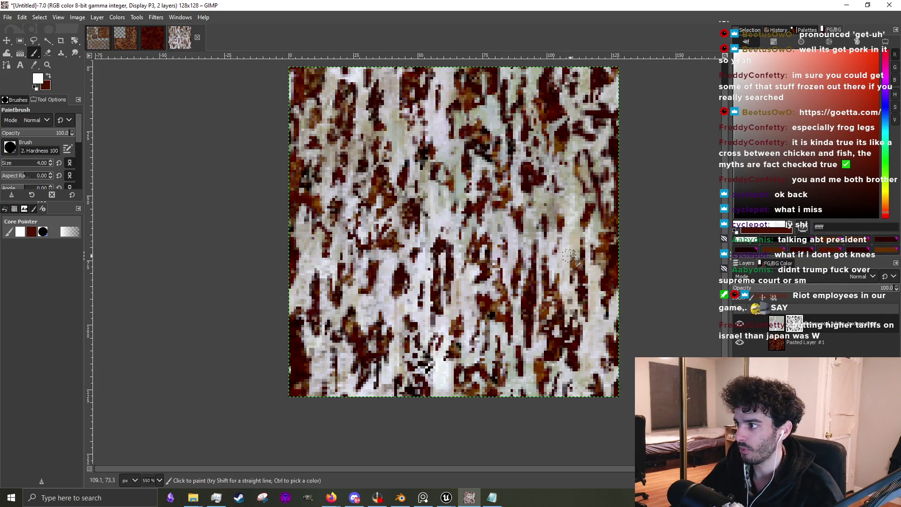
{"action": "mouse_move", "coordinate": [521, 360]}
{"action": "left_mouse_down"}
{"action": "mouse_move", "coordinate": [502, 356]}
{"action": "mouse_move", "coordinate": [514, 390]}
{"action": "left_mouse_up"}
{"action": "mouse_move", "coordinate": [484, 129]}
{"action": "left_mouse_down"}
{"action": "mouse_move", "coordinate": [467, 159]}
{"action": "mouse_move", "coordinate": [477, 137]}
{"action": "mouse_move", "coordinate": [469, 125]}
{"action": "left_mouse_up"}
{"action": "mouse_move", "coordinate": [389, 179]}
{"action": "left_mouse_down"}
{"action": "mouse_move", "coordinate": [394, 216]}
{"action": "mouse_move", "coordinate": [380, 200]}
{"action": "mouse_move", "coordinate": [389, 187]}
{"action": "mouse_move", "coordinate": [396, 220]}
{"action": "mouse_move", "coordinate": [382, 239]}
{"action": "mouse_move", "coordinate": [374, 228]}
{"action": "left_mouse_up"}
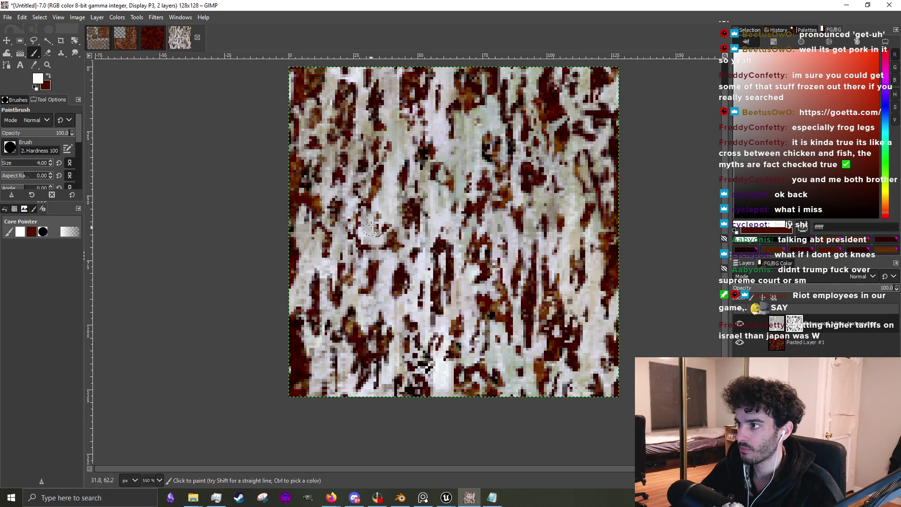
{"action": "left_click_drag", "start_coordinate": [329, 134], "coordinate": [312, 126]}
Offset the layer mask by half width and height (64 px) with wrap-around.
{"action": "key", "text": "slash"}
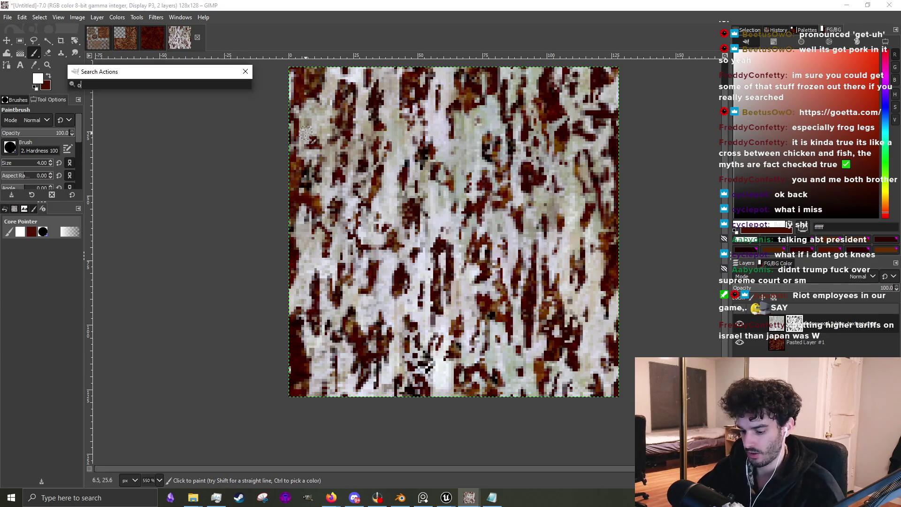
{"action": "type", "text": "offset"}
{"action": "key", "text": "Return"}
{"action": "left_click", "coordinate": [591, 205]}
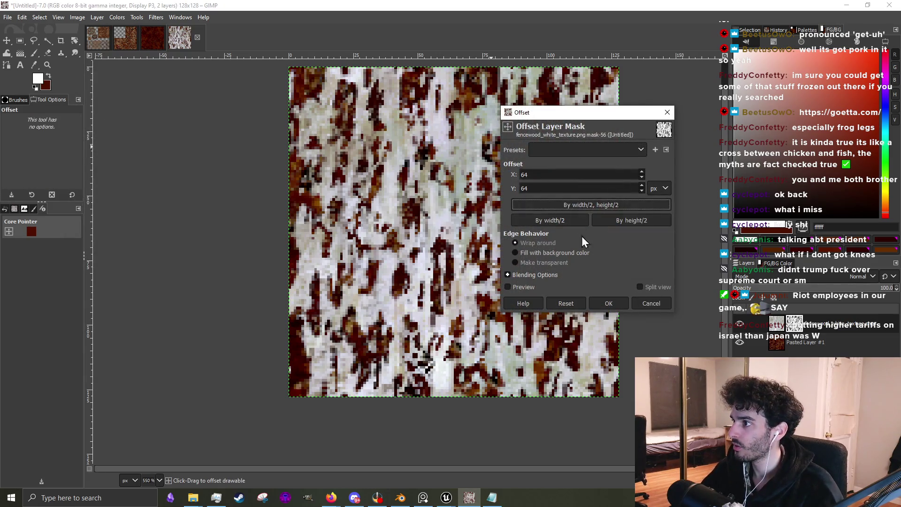
{"action": "left_click", "coordinate": [603, 303]}
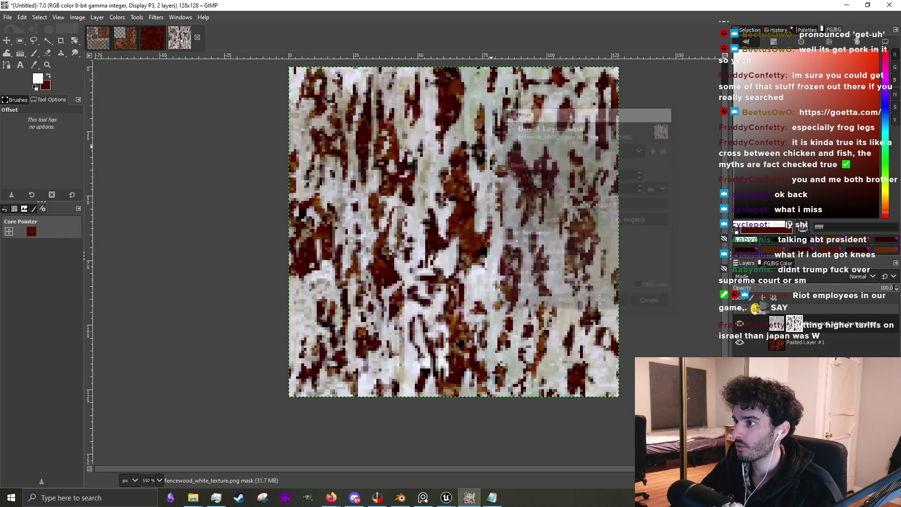
Paint white over the exposed seams, refining with a 1 px brush, then switch to Firefox.
{"action": "left_click", "coordinate": [33, 54]}
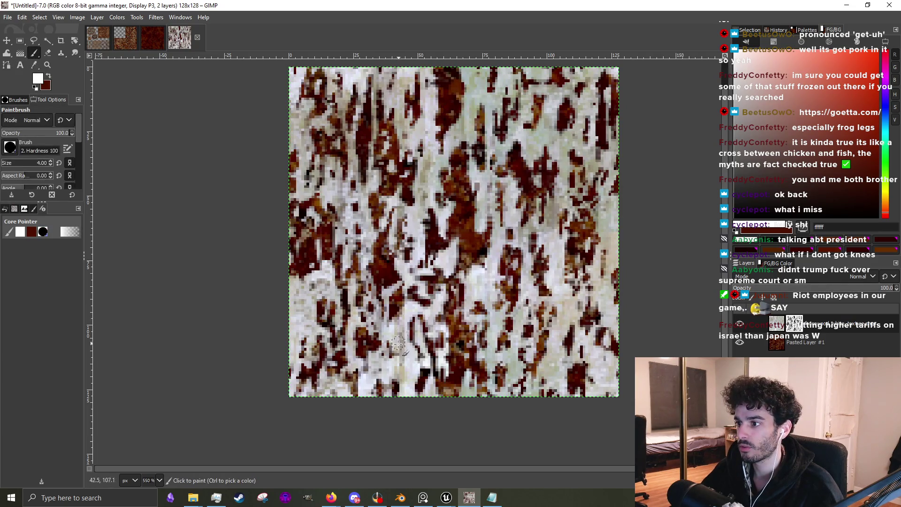
{"action": "left_click", "coordinate": [403, 324]}
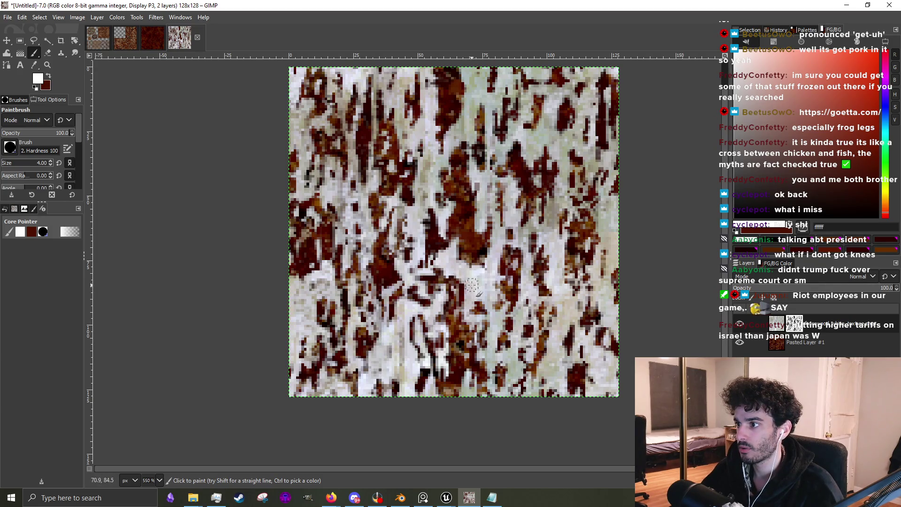
{"action": "mouse_move", "coordinate": [453, 253]}
{"action": "left_mouse_down"}
{"action": "mouse_move", "coordinate": [470, 230]}
{"action": "mouse_move", "coordinate": [473, 270]}
{"action": "mouse_move", "coordinate": [459, 258]}
{"action": "mouse_move", "coordinate": [458, 234]}
{"action": "mouse_move", "coordinate": [451, 240]}
{"action": "mouse_move", "coordinate": [463, 220]}
{"action": "left_mouse_up"}
{"action": "key", "text": "bracketleft"}
{"action": "key", "text": "bracketleft"}
{"action": "key", "text": "bracketleft"}
{"action": "mouse_move", "coordinate": [464, 270]}
{"action": "left_mouse_down"}
{"action": "mouse_move", "coordinate": [448, 292]}
{"action": "mouse_move", "coordinate": [454, 279]}
{"action": "mouse_move", "coordinate": [443, 271]}
{"action": "mouse_move", "coordinate": [476, 268]}
{"action": "left_mouse_up"}
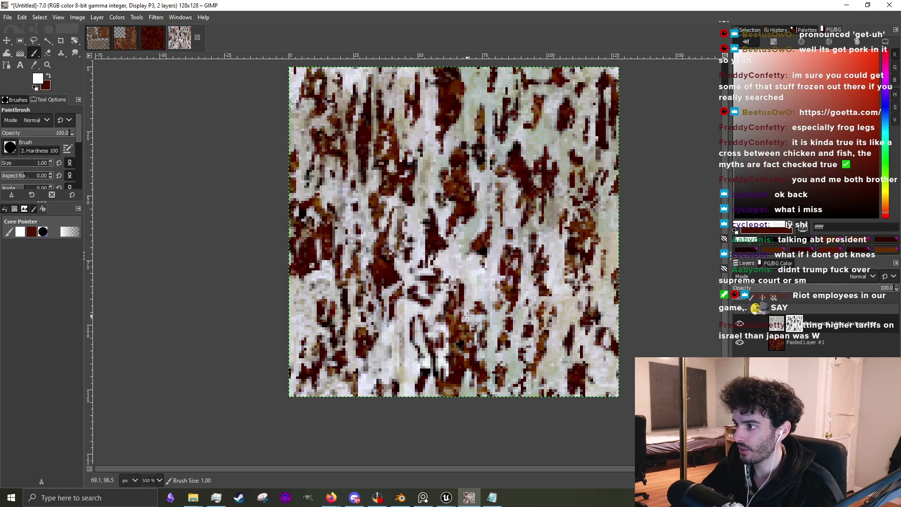
{"action": "key", "text": "1"}
{"action": "key", "text": "grave"}
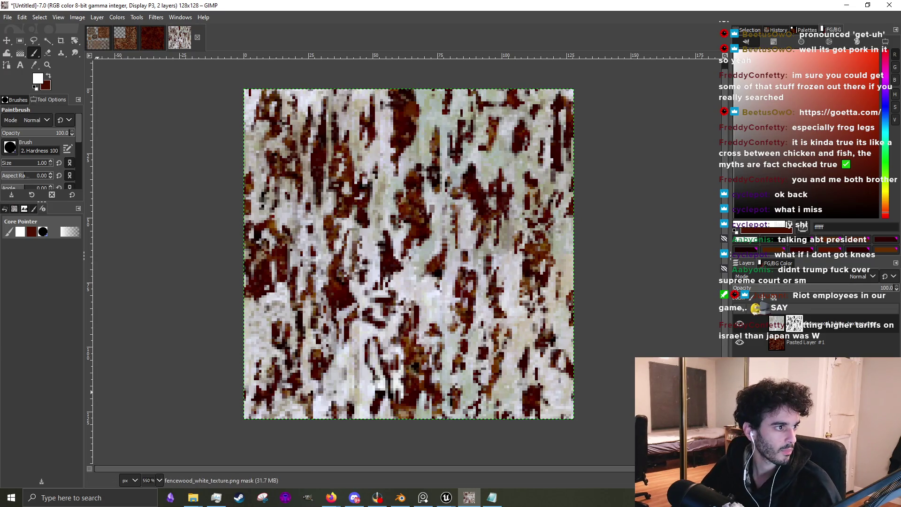
{"action": "key", "text": "alt+Tab"}
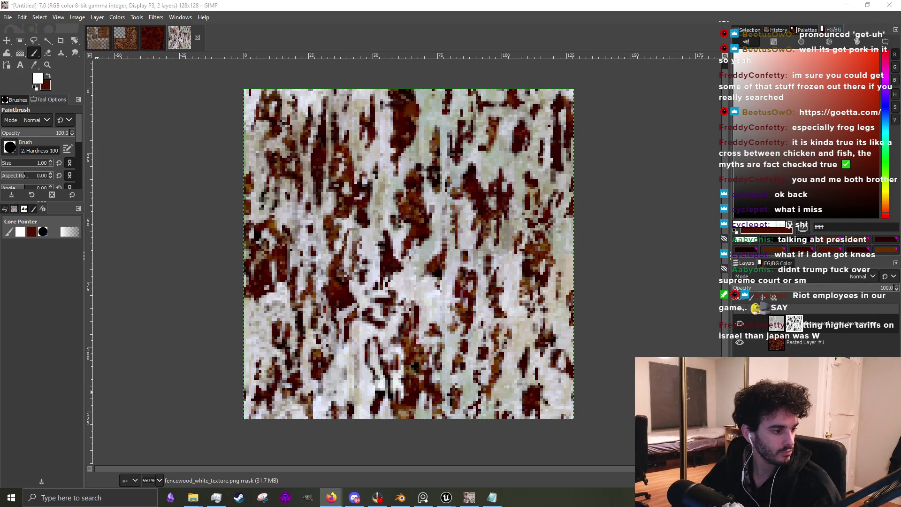